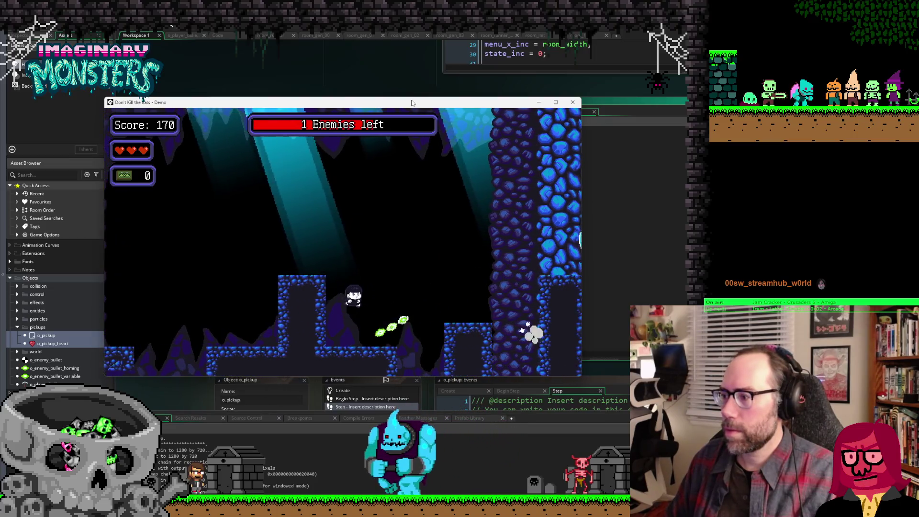
Step: Run and jump the character across the ledges and platforms, then close the game with Escape
{"action": "key", "text": "Right"}
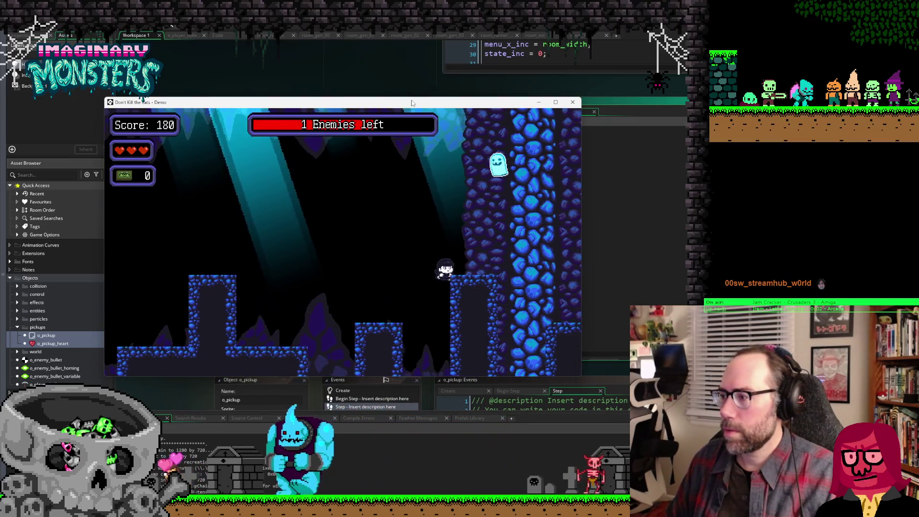
{"action": "key", "text": "Right"}
{"action": "key", "text": "space"}
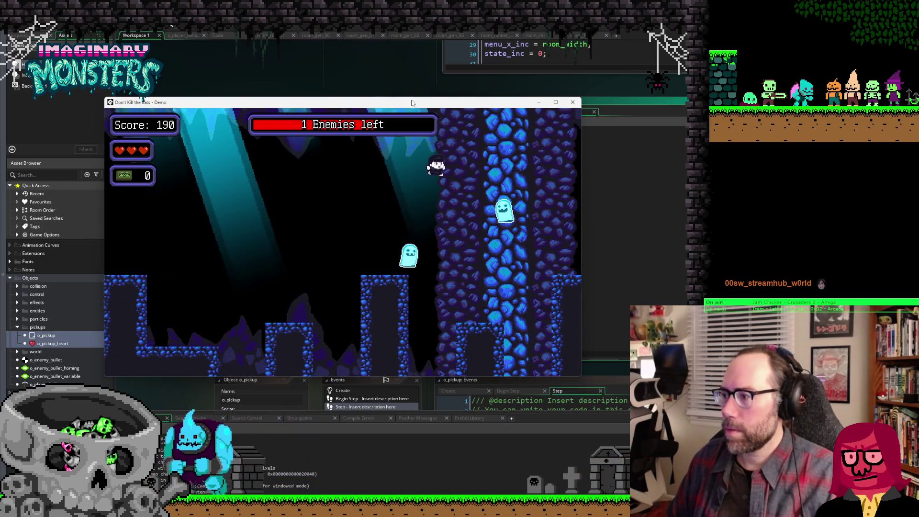
{"action": "key", "text": "Left"}
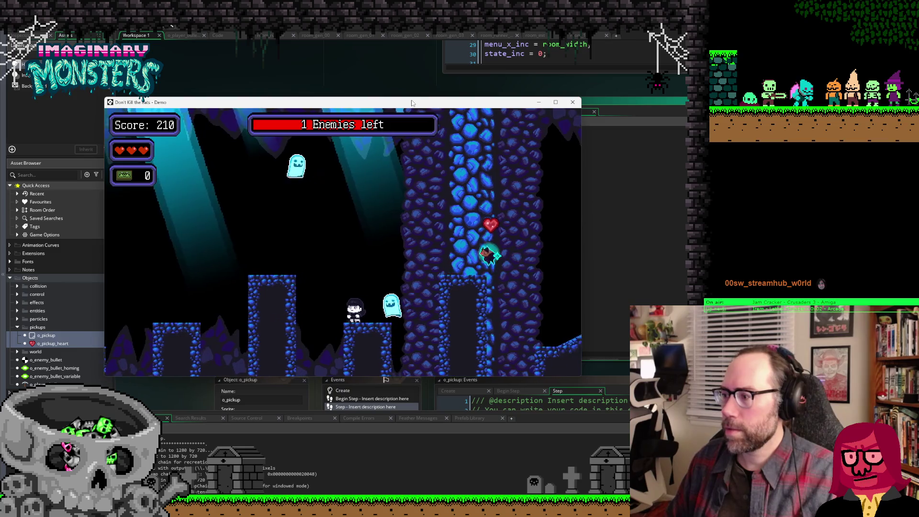
{"action": "key", "text": "Right"}
{"action": "key", "text": "space"}
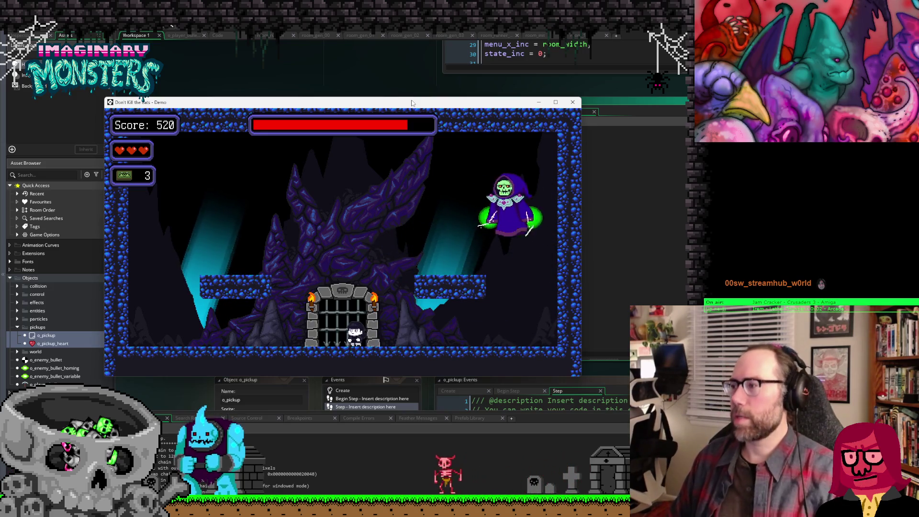
{"action": "key", "text": "Escape"}
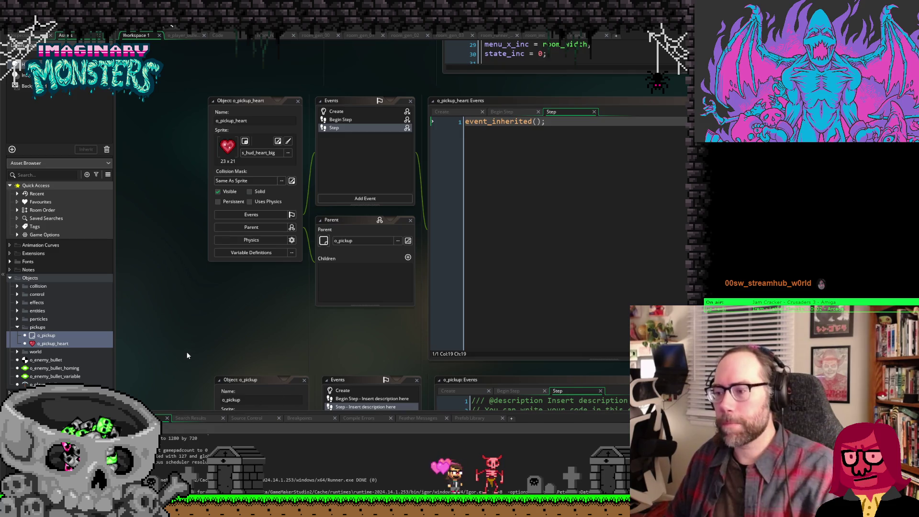
Step: Search the project for 'health', then '_heart', and open the code that spawns o_pickup_heart
{"action": "key", "text": "ctrl+f"}
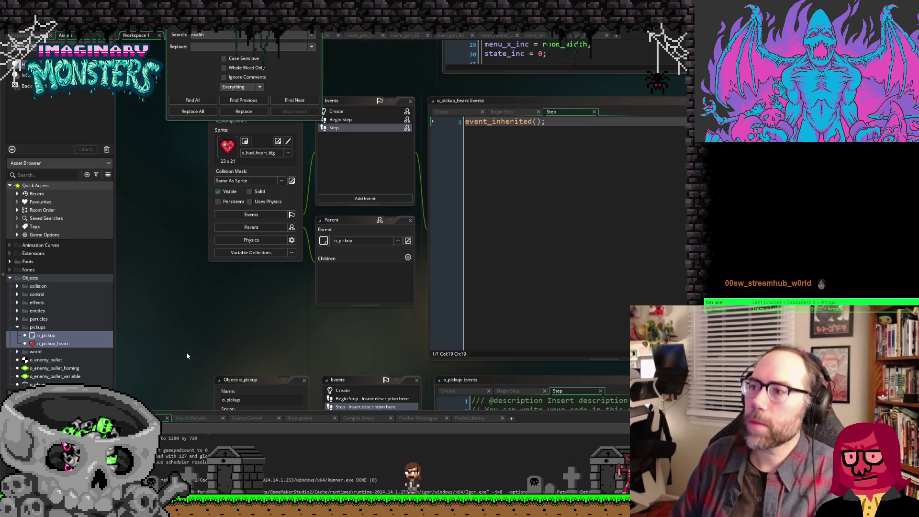
{"action": "left_click", "coordinate": [196, 102]}
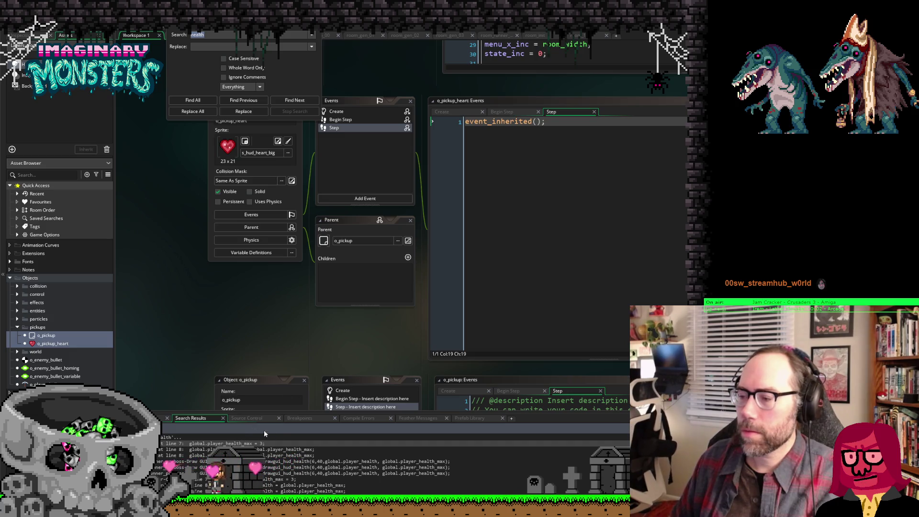
{"action": "scroll", "coordinate": [193, 309], "scroll_direction": "up", "scroll_amount": 3}
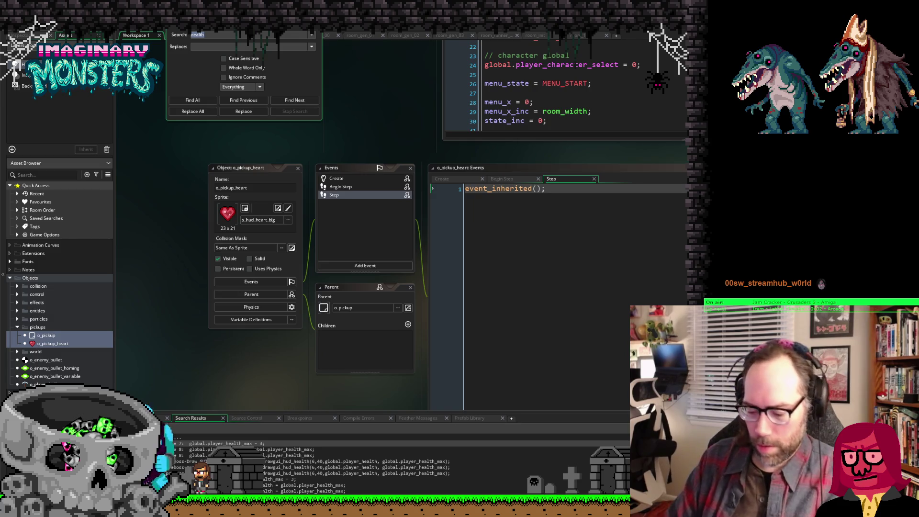
{"action": "type", "text": "hu_heart"}
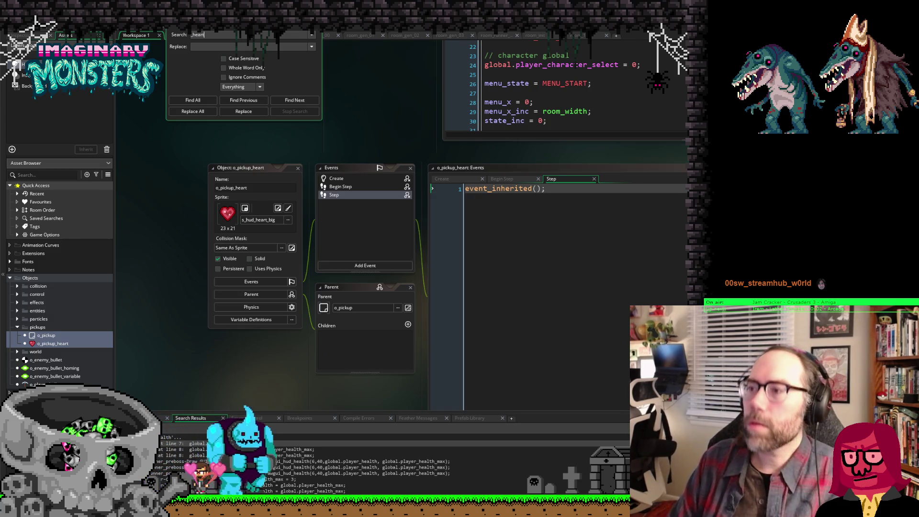
{"action": "key", "text": "Return"}
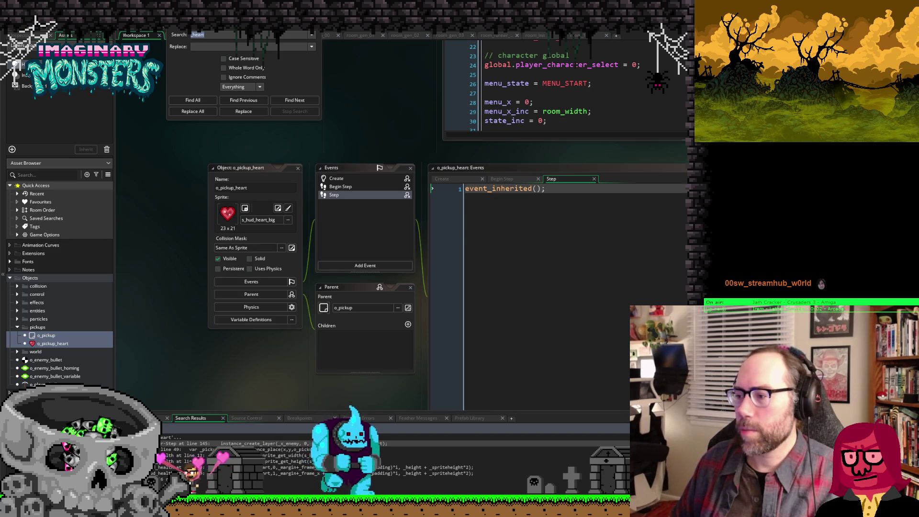
{"action": "double_click", "coordinate": [287, 443]}
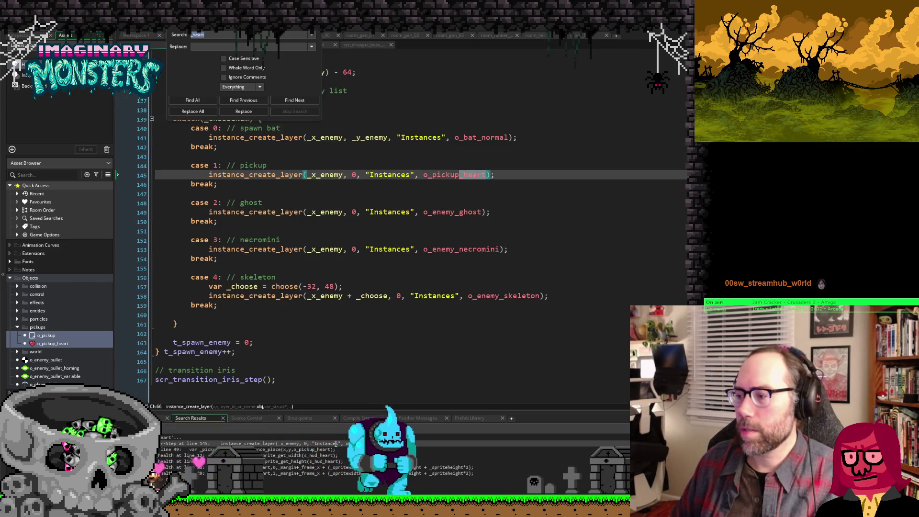
Step: Add a '// include futu…' comment about future pickup and ammo cases under case 1, then return to Workspace 1
{"action": "left_click", "coordinate": [390, 212]}
{"action": "left_click", "coordinate": [335, 194]}
{"action": "left_click", "coordinate": [286, 166]}
{"action": "scroll", "coordinate": [286, 163], "scroll_direction": "up", "scroll_amount": 1}
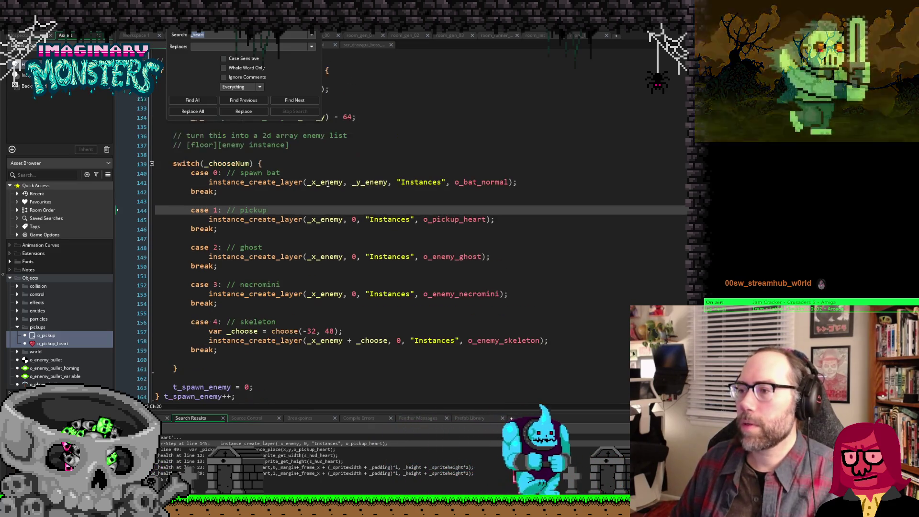
{"action": "key", "text": "Escape"}
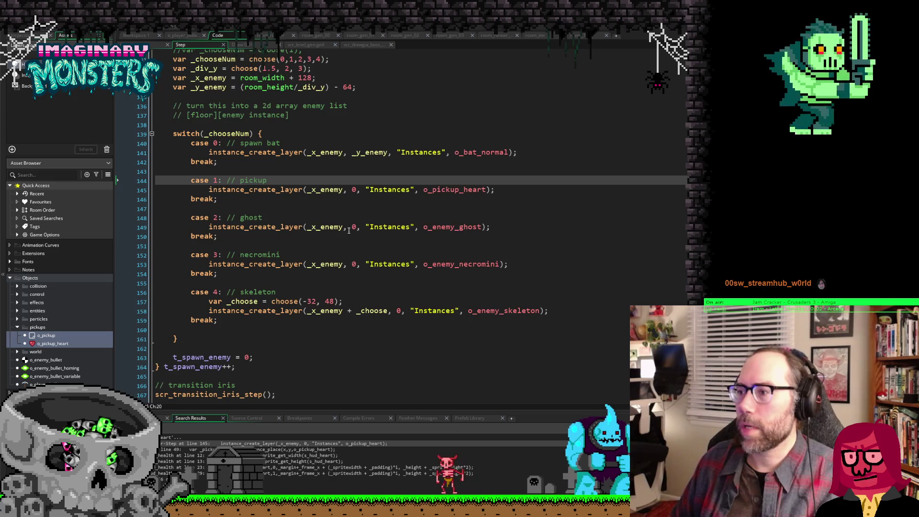
{"action": "scroll", "coordinate": [341, 217], "scroll_direction": "up", "scroll_amount": 1}
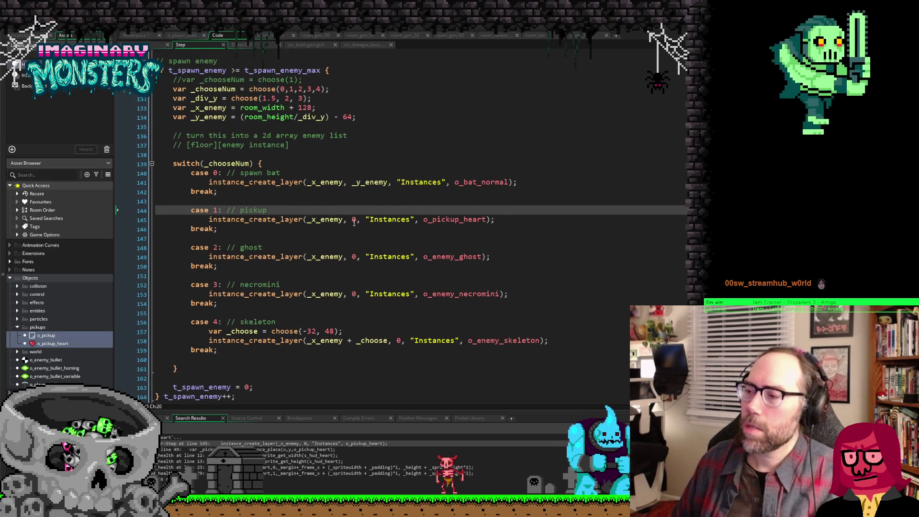
{"action": "key", "text": "Return"}
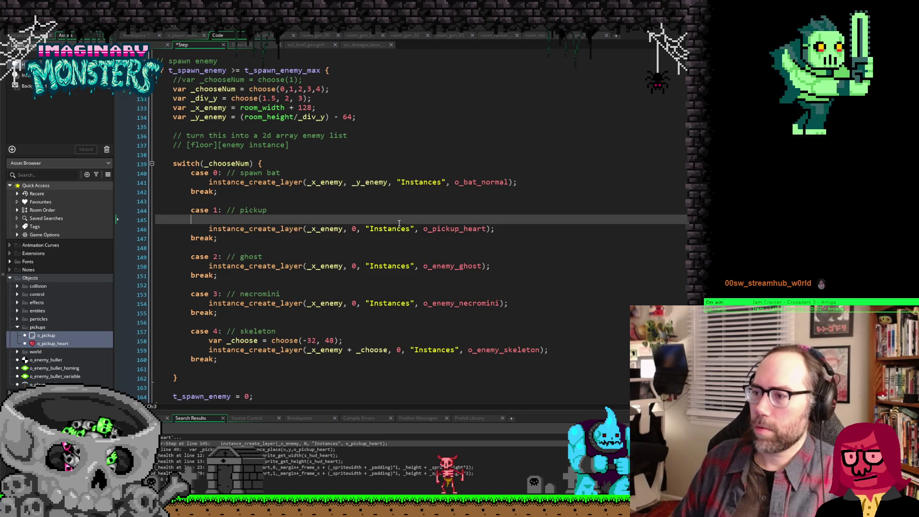
{"action": "type", "text": "// "}
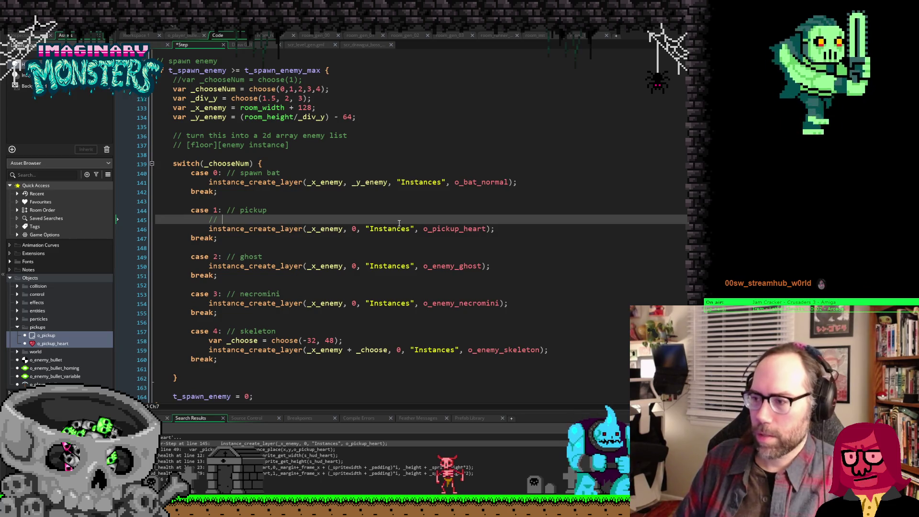
{"action": "type", "text": "include future cases for other pickups, ammo types"}
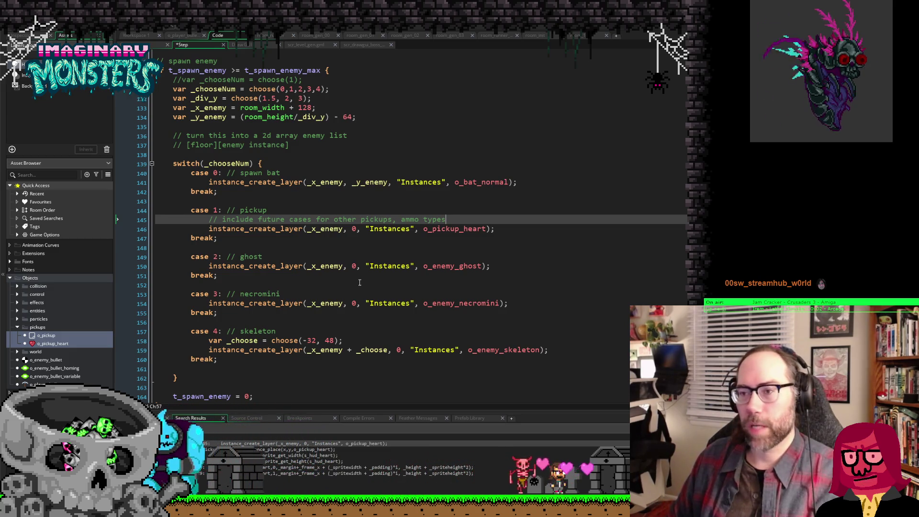
{"action": "left_click", "coordinate": [526, 185]}
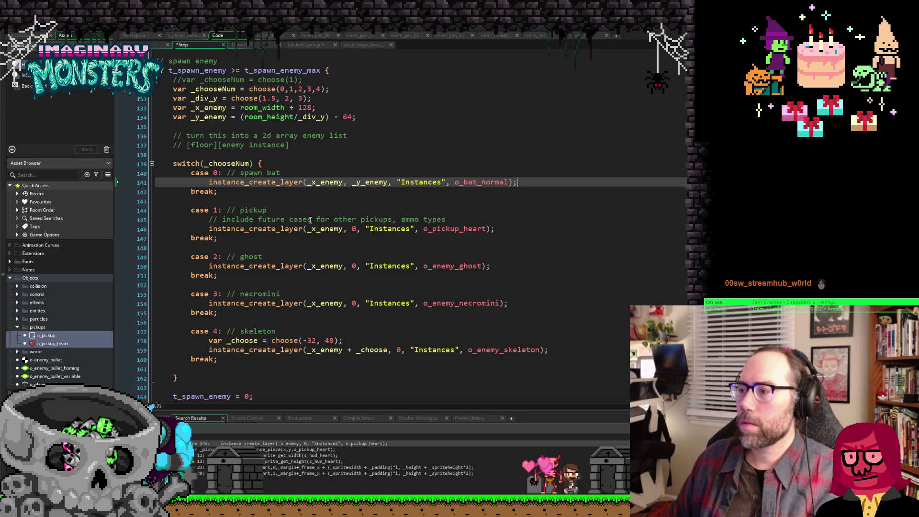
{"action": "left_click", "coordinate": [145, 36]}
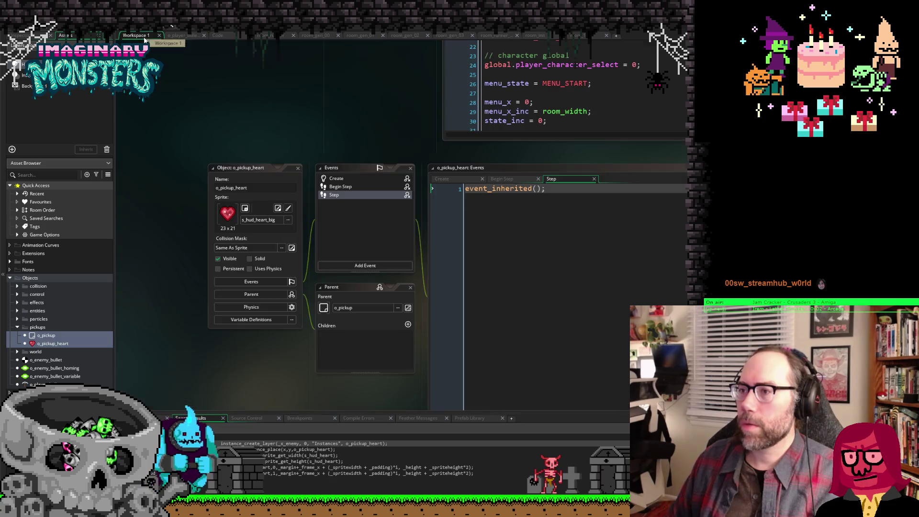
Step: Scroll past scr_transition and o_player to the o_init_1 Create code setting global.player_health_max = 3
{"action": "scroll", "coordinate": [157, 162], "scroll_direction": "down", "scroll_amount": 3}
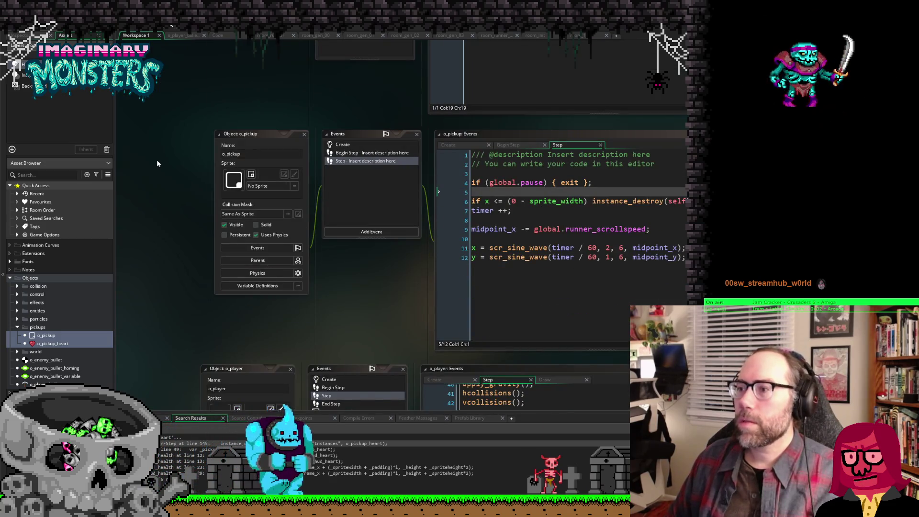
{"action": "scroll", "coordinate": [157, 163], "scroll_direction": "down", "scroll_amount": 3}
{"action": "scroll", "coordinate": [157, 162], "scroll_direction": "down", "scroll_amount": 3}
{"action": "scroll", "coordinate": [157, 163], "scroll_direction": "down", "scroll_amount": 6}
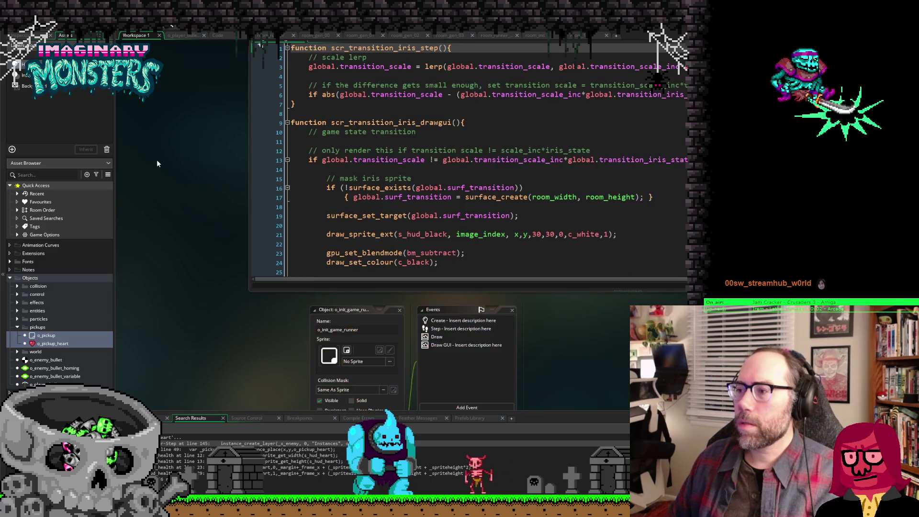
{"action": "scroll", "coordinate": [157, 163], "scroll_direction": "up", "scroll_amount": 2}
{"action": "scroll", "coordinate": [156, 164], "scroll_direction": "up", "scroll_amount": 2}
{"action": "left_click", "coordinate": [259, 158]}
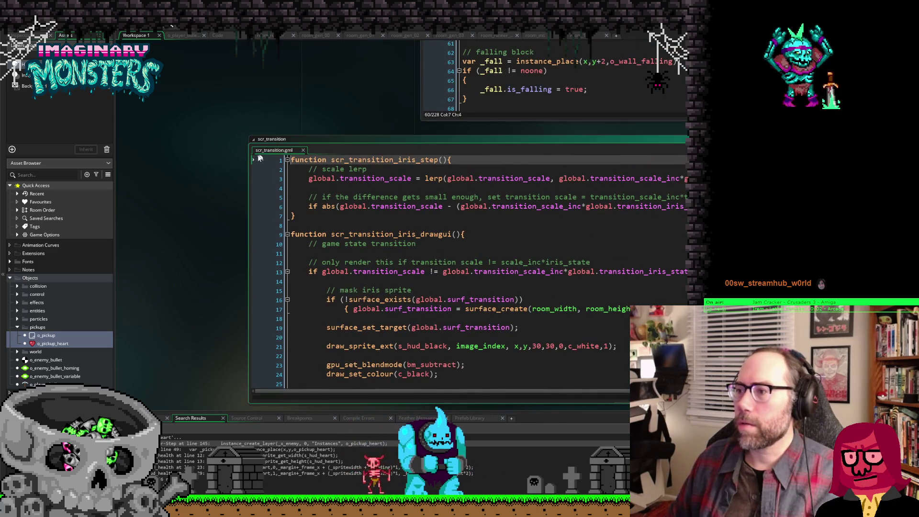
{"action": "left_click", "coordinate": [291, 164]}
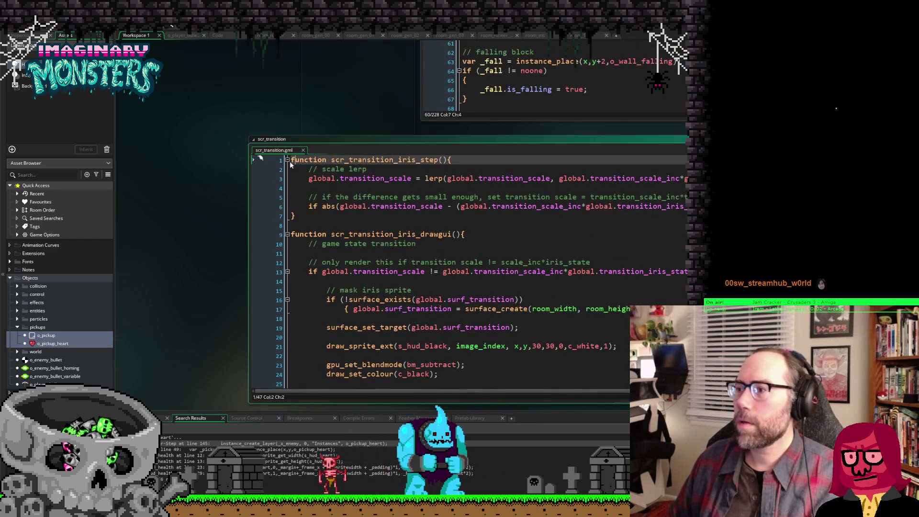
{"action": "left_click", "coordinate": [284, 163]}
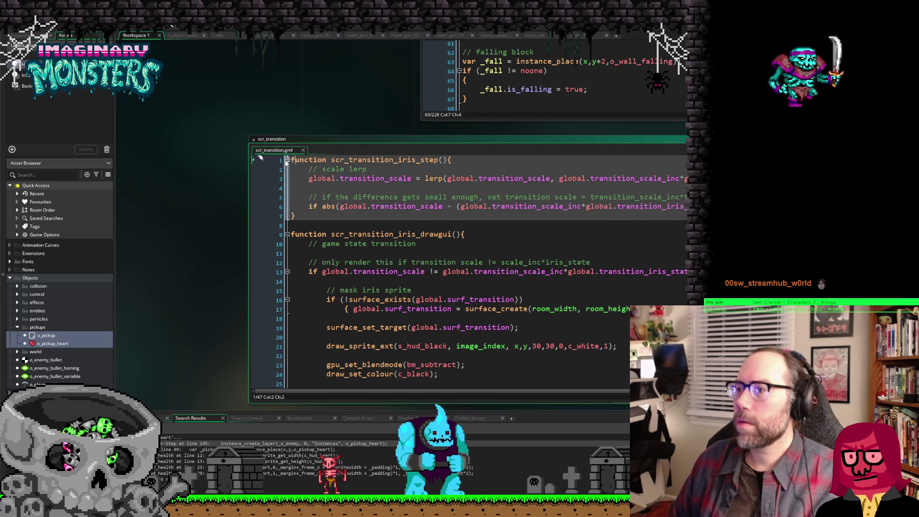
{"action": "left_click", "coordinate": [208, 190]}
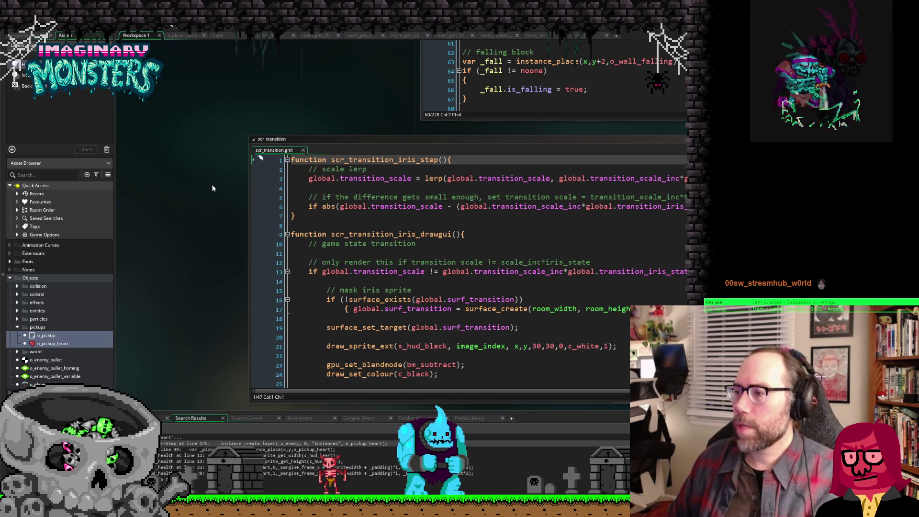
{"action": "scroll", "coordinate": [211, 186], "scroll_direction": "down", "scroll_amount": 6}
{"action": "scroll", "coordinate": [213, 188], "scroll_direction": "down", "scroll_amount": 4}
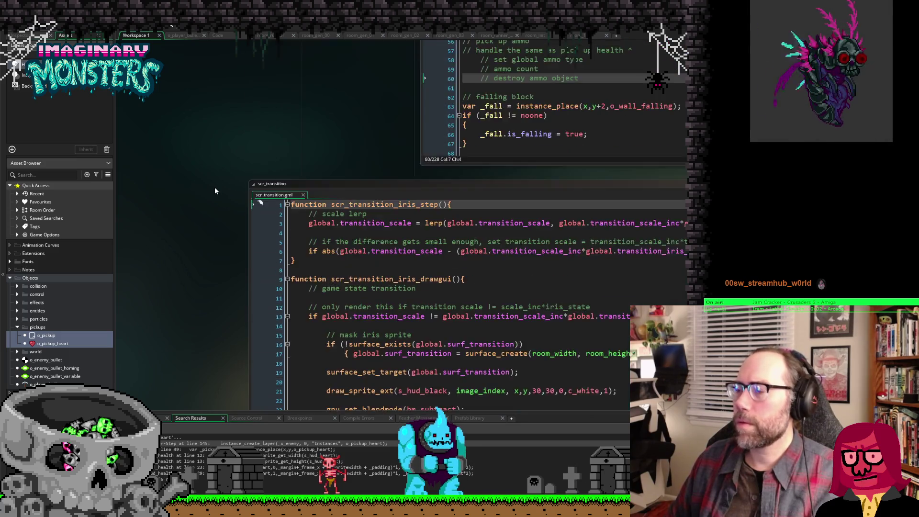
{"action": "scroll", "coordinate": [158, 211], "scroll_direction": "down", "scroll_amount": 8}
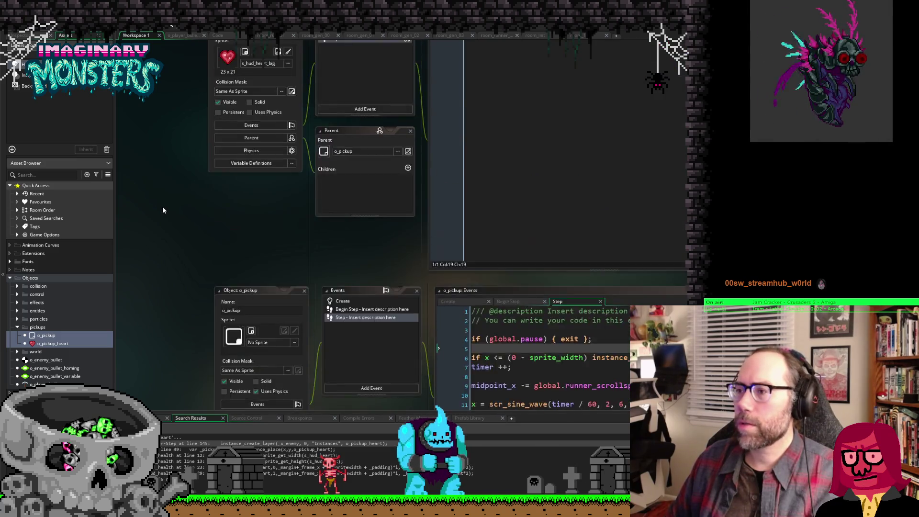
{"action": "scroll", "coordinate": [165, 211], "scroll_direction": "up", "scroll_amount": 7}
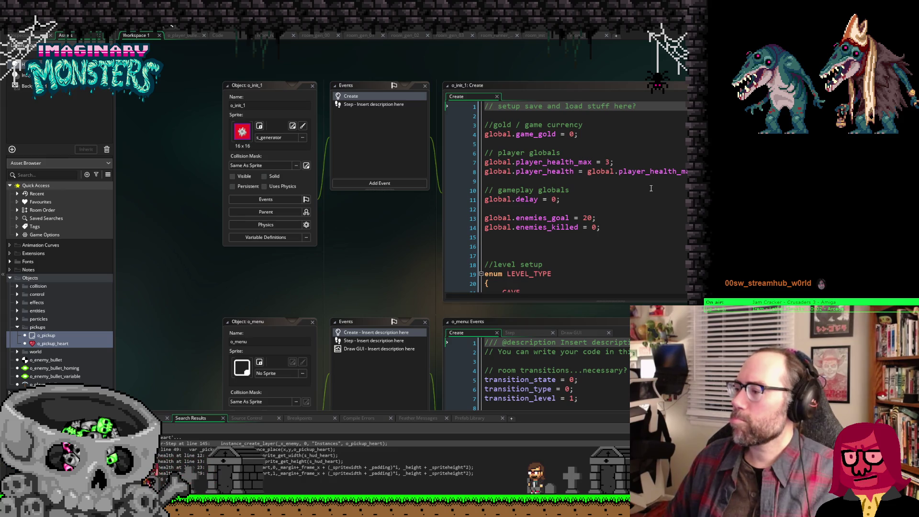
Step: Select the LEVEL_TYPE enum name on line 19 of the o_init_1 Create code
{"action": "scroll", "coordinate": [651, 188], "scroll_direction": "down", "scroll_amount": 3}
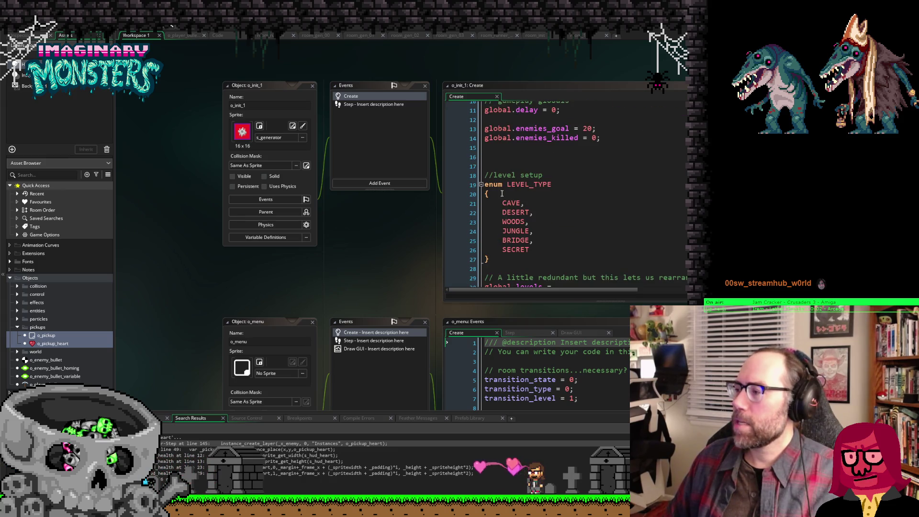
{"action": "left_click", "coordinate": [585, 199]}
{"action": "left_click", "coordinate": [525, 256]}
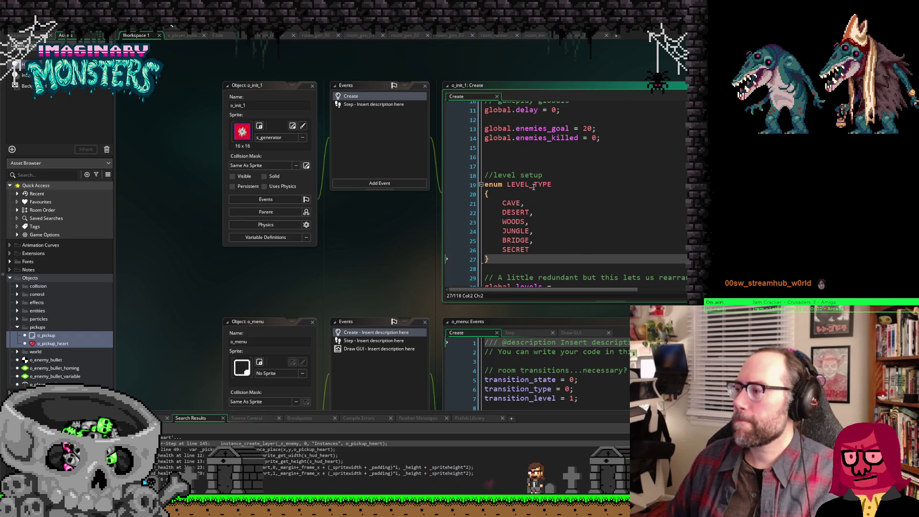
{"action": "left_click", "coordinate": [571, 185]}
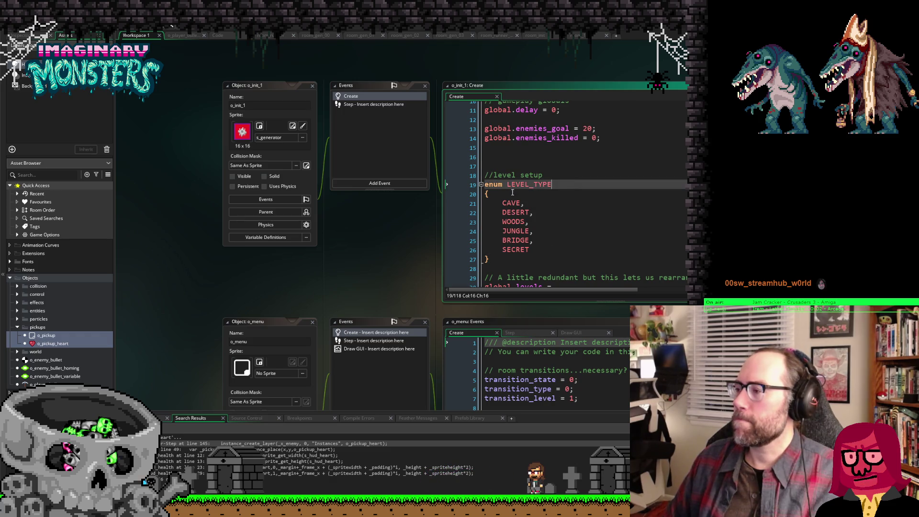
{"action": "left_click_drag", "start_coordinate": [507, 185], "coordinate": [549, 185]}
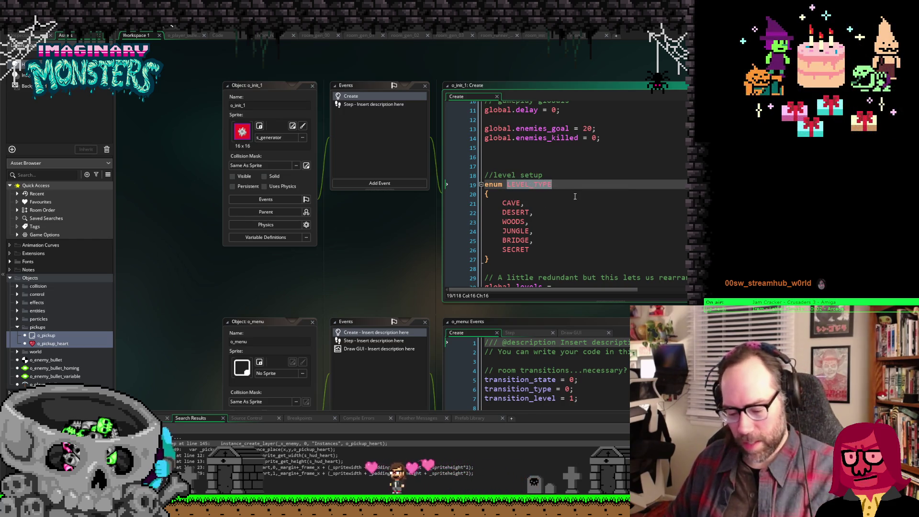
Step: List all LEVEL_TYPE matches in the project and open the Draw GUI LEVEL_TYPE.CAVE case
{"action": "key", "text": "ctrl+f"}
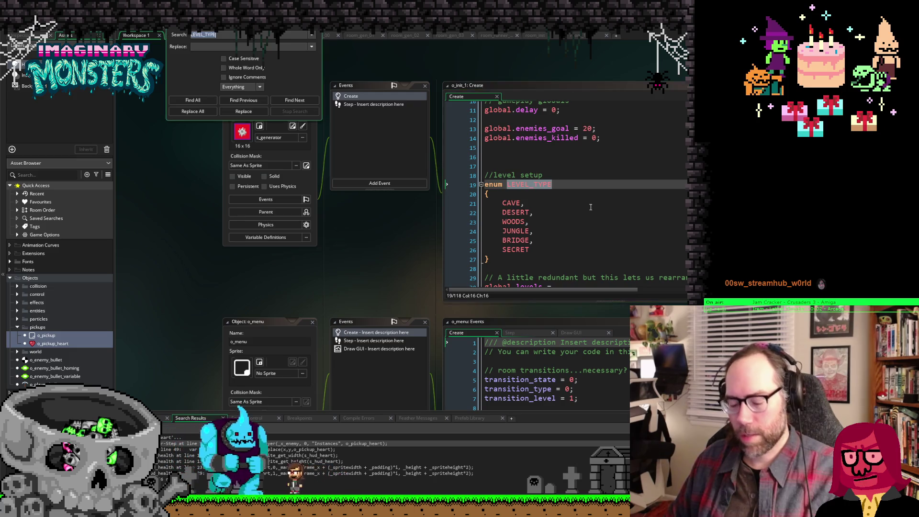
{"action": "left_click", "coordinate": [196, 101]}
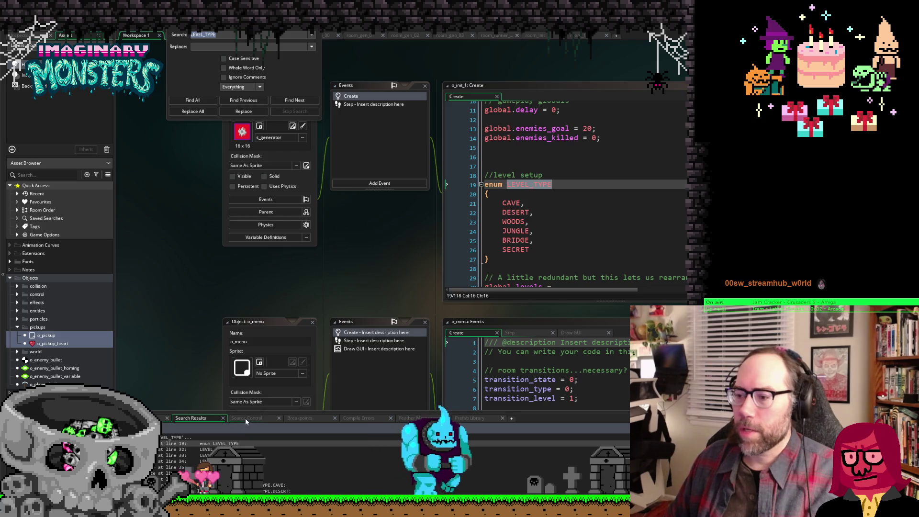
{"action": "left_click_drag", "start_coordinate": [249, 411], "coordinate": [251, 384]}
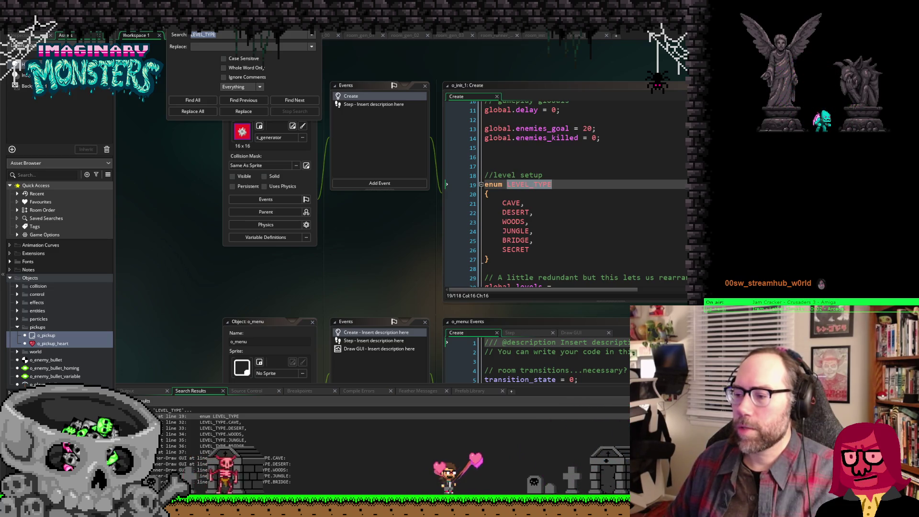
{"action": "left_click", "coordinate": [225, 457]}
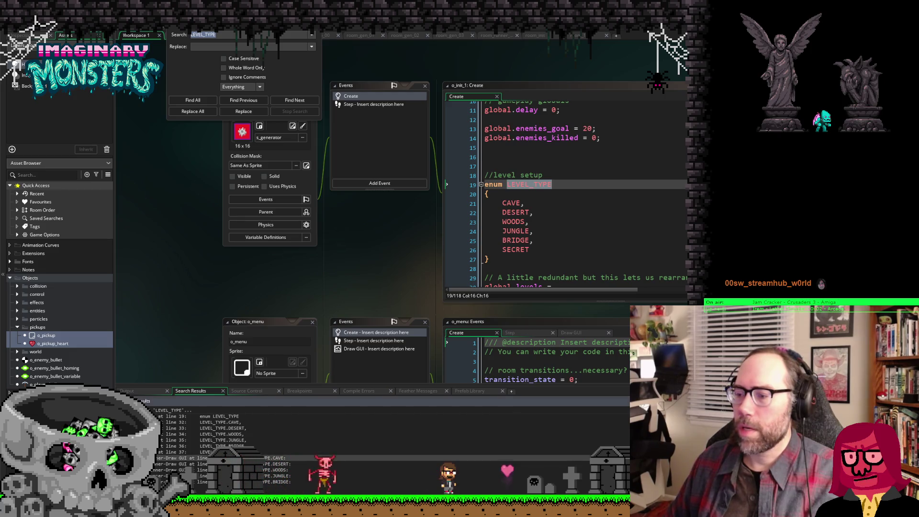
{"action": "double_click", "coordinate": [225, 458]}
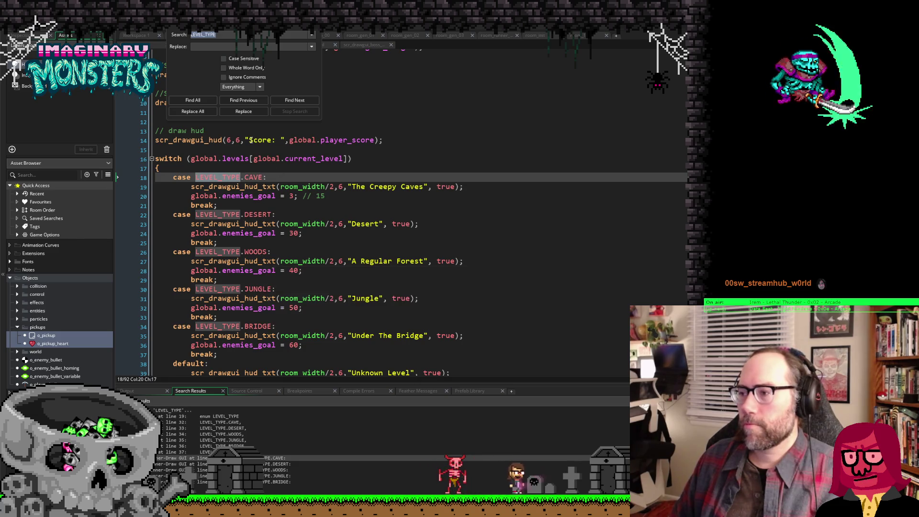
Step: Close the Find/Replace panel and go back to the Workspace 1 tab
{"action": "scroll", "coordinate": [245, 171], "scroll_direction": "up", "scroll_amount": 1}
{"action": "scroll", "coordinate": [246, 171], "scroll_direction": "up", "scroll_amount": 1}
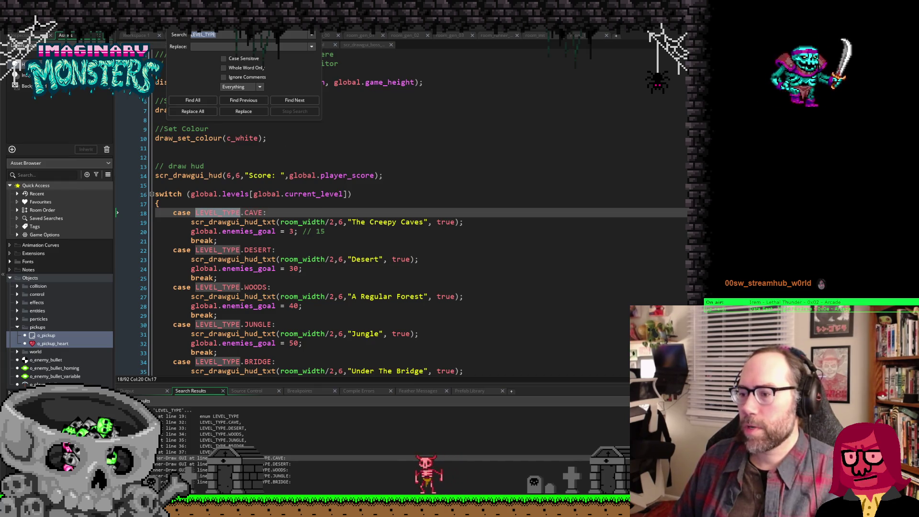
{"action": "key", "text": "Escape"}
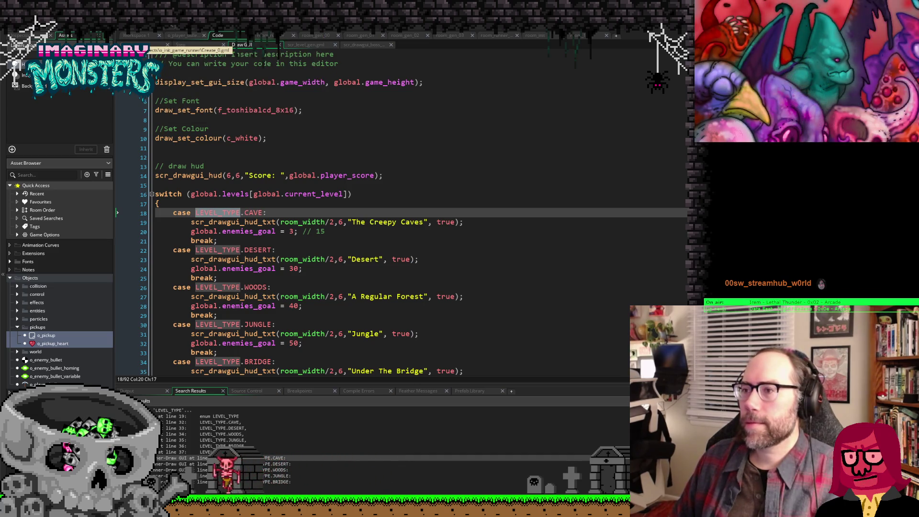
{"action": "left_click", "coordinate": [137, 34]}
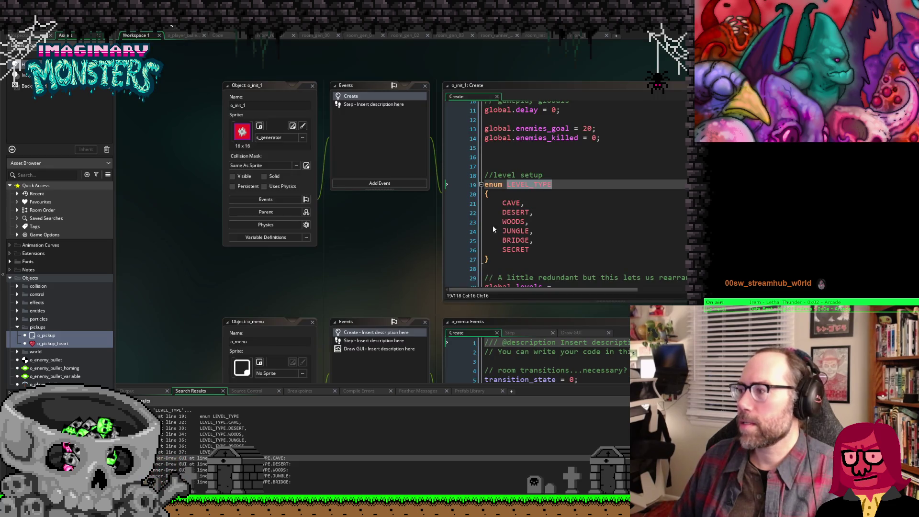
Step: Bring the o_init_1 Create code into view and browse global.levels down to scr_data_load()
{"action": "scroll", "coordinate": [536, 244], "scroll_direction": "down", "scroll_amount": 3}
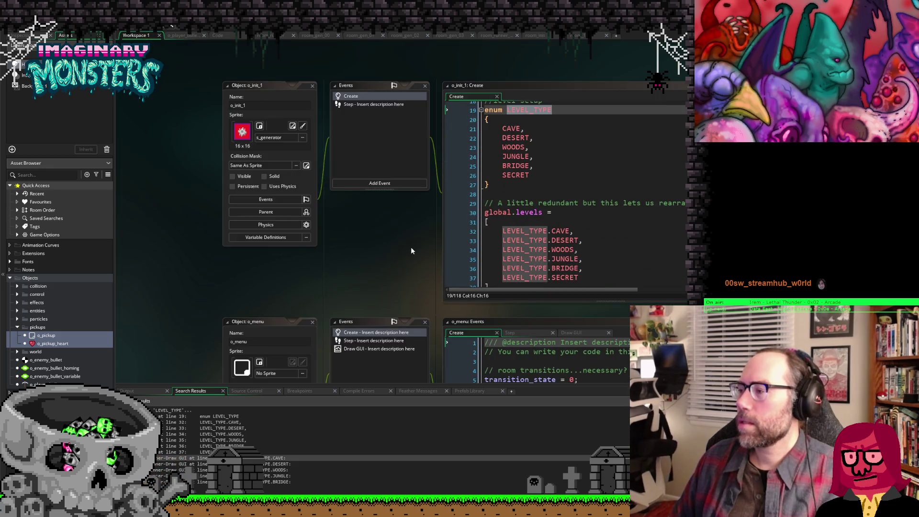
{"action": "left_click_drag", "start_coordinate": [412, 268], "coordinate": [368, 256]}
{"action": "left_click", "coordinate": [559, 220]}
{"action": "scroll", "coordinate": [559, 220], "scroll_direction": "up", "scroll_amount": 1}
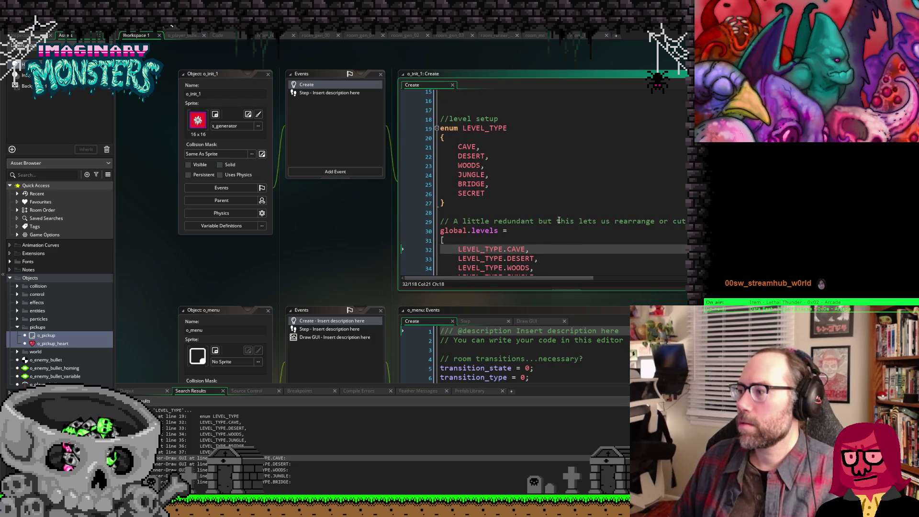
{"action": "scroll", "coordinate": [558, 220], "scroll_direction": "down", "scroll_amount": 3}
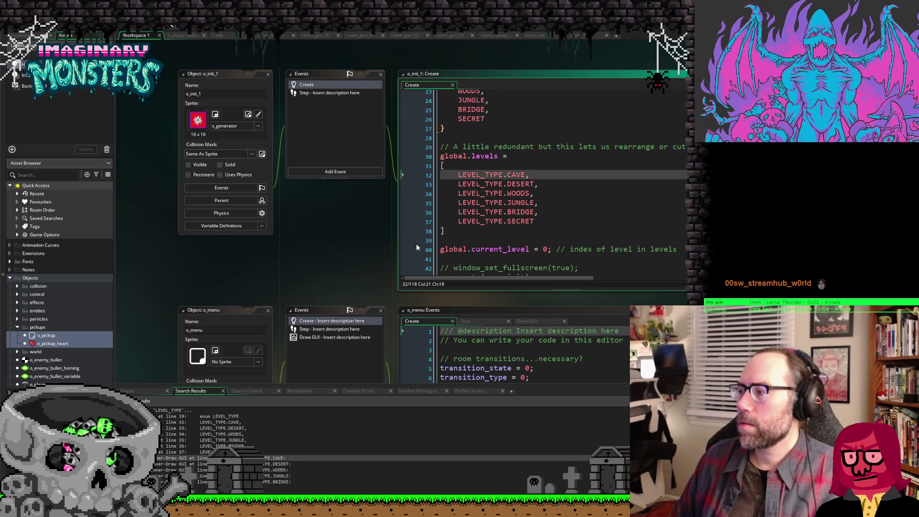
{"action": "left_click", "coordinate": [481, 231]}
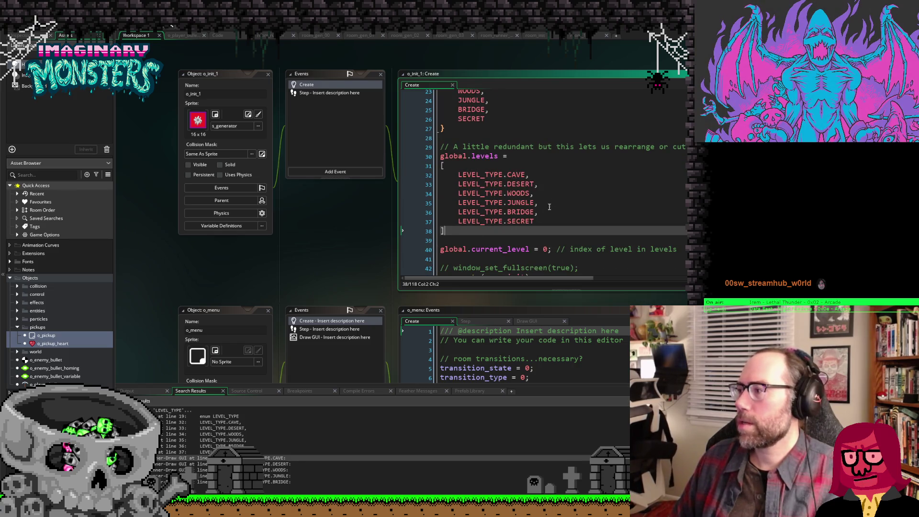
{"action": "scroll", "coordinate": [560, 175], "scroll_direction": "right", "scroll_amount": 3}
{"action": "scroll", "coordinate": [560, 175], "scroll_direction": "right", "scroll_amount": 2}
{"action": "scroll", "coordinate": [560, 175], "scroll_direction": "left", "scroll_amount": 5}
{"action": "scroll", "coordinate": [555, 178], "scroll_direction": "down", "scroll_amount": 1}
{"action": "scroll", "coordinate": [555, 178], "scroll_direction": "down", "scroll_amount": 10}
{"action": "scroll", "coordinate": [550, 181], "scroll_direction": "down", "scroll_amount": 3}
{"action": "scroll", "coordinate": [546, 184], "scroll_direction": "down", "scroll_amount": 5}
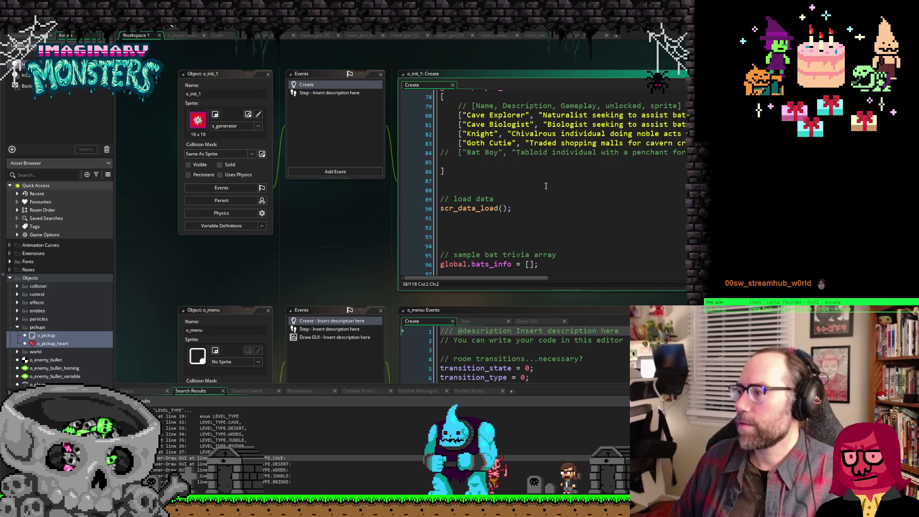
{"action": "scroll", "coordinate": [545, 185], "scroll_direction": "down", "scroll_amount": 5}
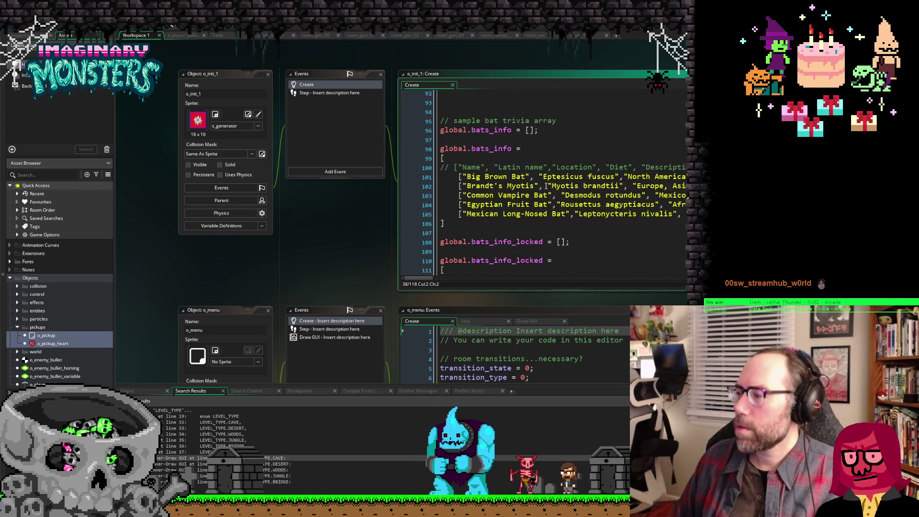
{"action": "scroll", "coordinate": [545, 186], "scroll_direction": "down", "scroll_amount": 4}
{"action": "scroll", "coordinate": [548, 186], "scroll_direction": "up", "scroll_amount": 1}
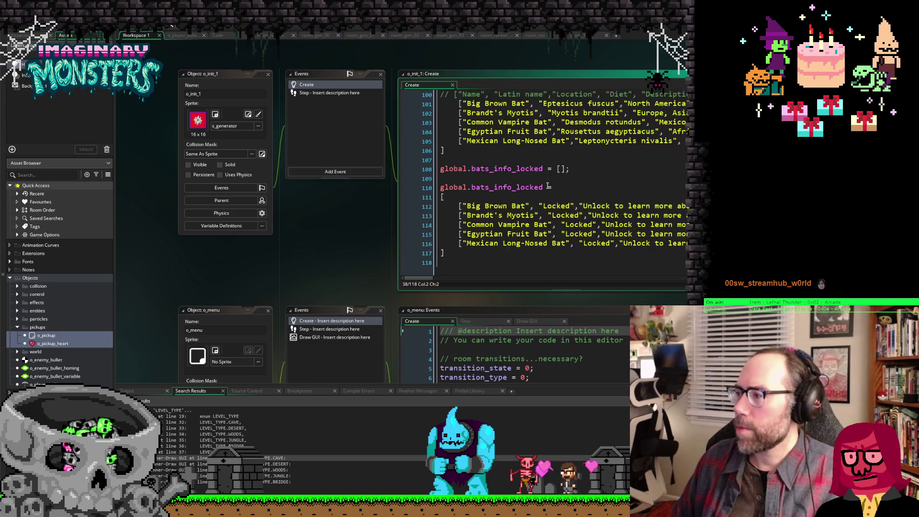
{"action": "scroll", "coordinate": [548, 186], "scroll_direction": "up", "scroll_amount": 1}
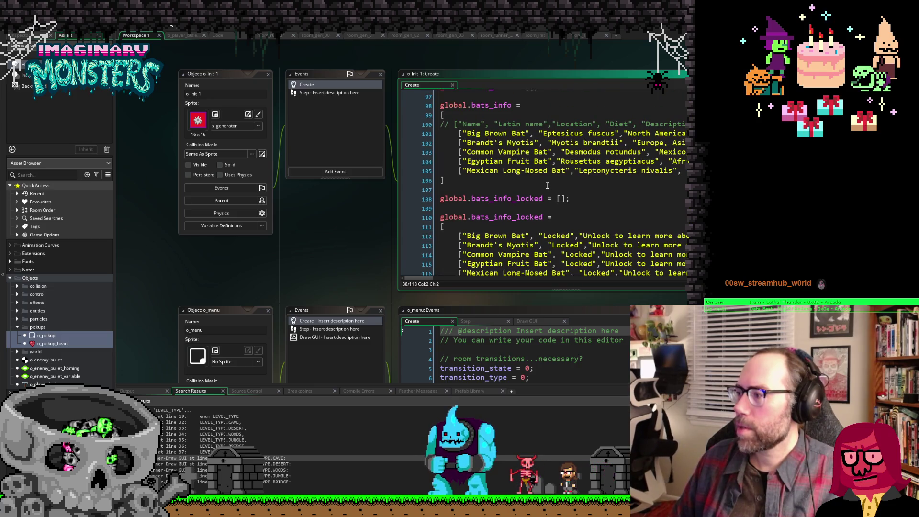
{"action": "scroll", "coordinate": [547, 185], "scroll_direction": "up", "scroll_amount": 9}
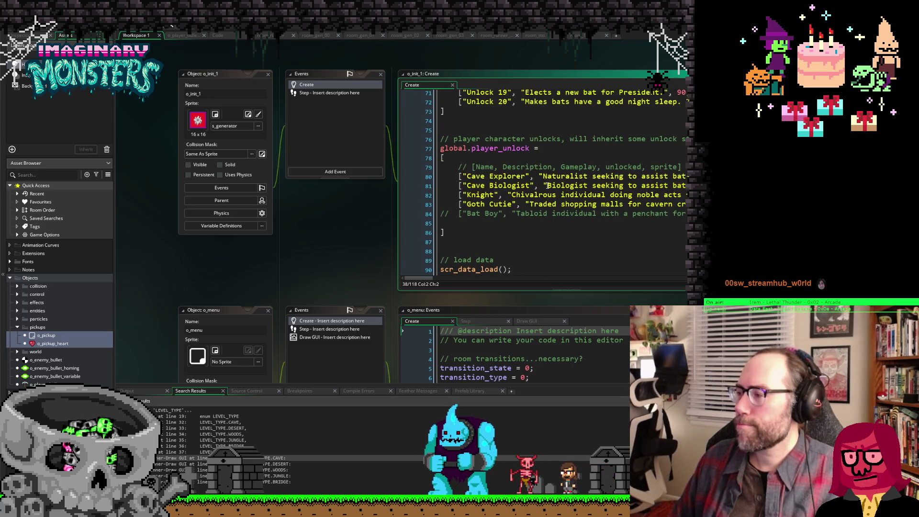
{"action": "scroll", "coordinate": [547, 185], "scroll_direction": "up", "scroll_amount": 3}
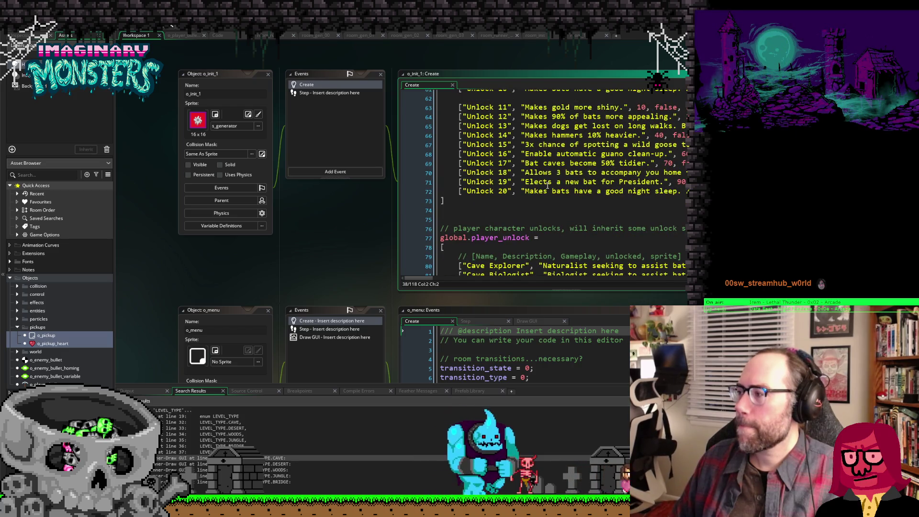
{"action": "scroll", "coordinate": [547, 185], "scroll_direction": "up", "scroll_amount": 10}
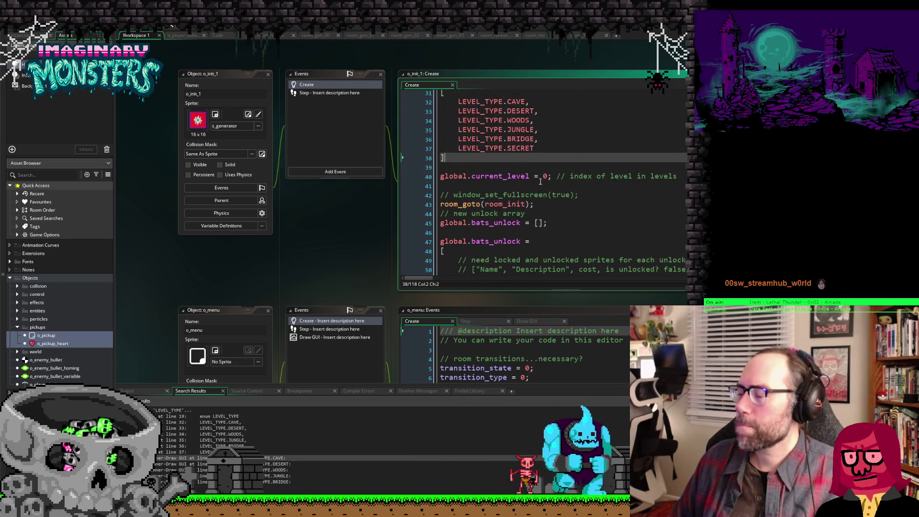
{"action": "scroll", "coordinate": [540, 182], "scroll_direction": "up", "scroll_amount": 7}
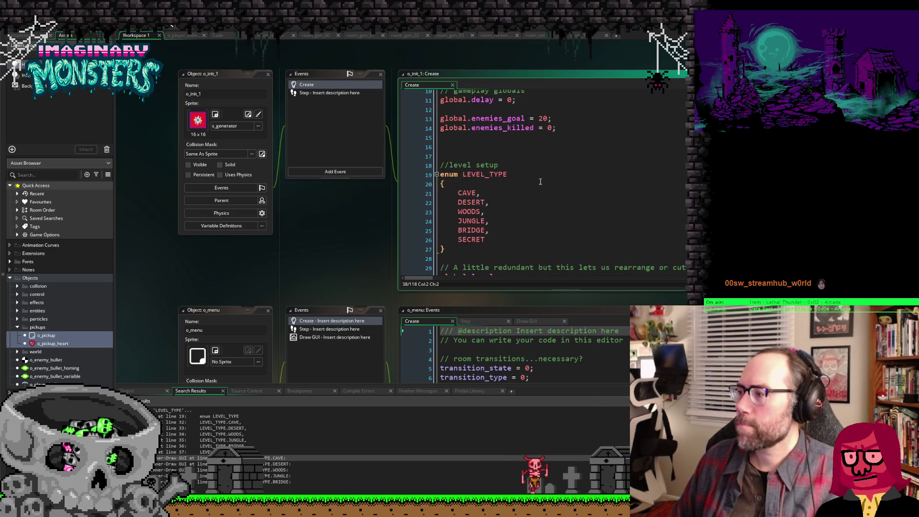
{"action": "left_click", "coordinate": [464, 154]}
{"action": "scroll", "coordinate": [499, 162], "scroll_direction": "up", "scroll_amount": 3}
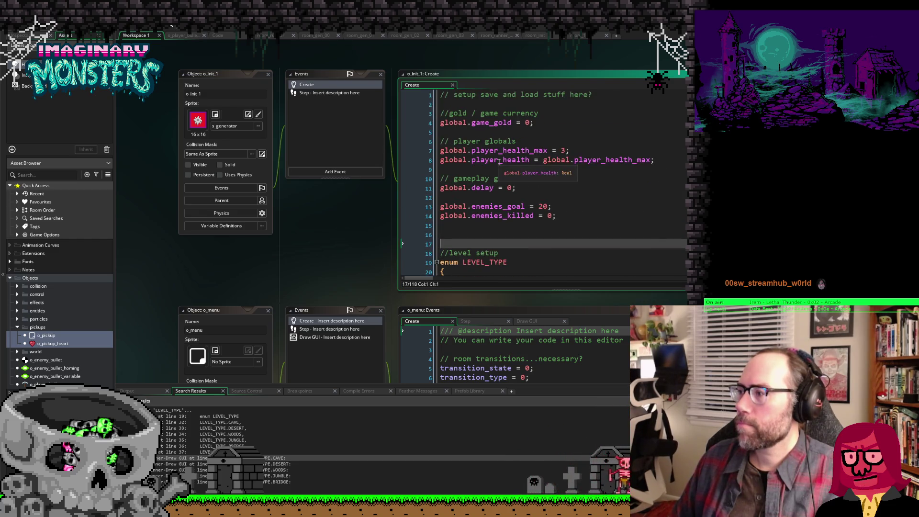
{"action": "scroll", "coordinate": [499, 161], "scroll_direction": "down", "scroll_amount": 6}
{"action": "scroll", "coordinate": [507, 172], "scroll_direction": "down", "scroll_amount": 2}
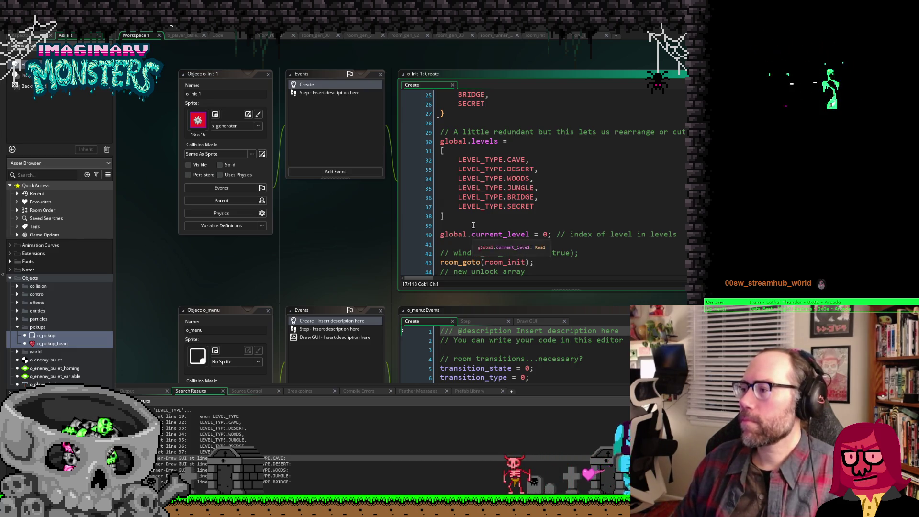
{"action": "left_click", "coordinate": [560, 225]}
{"action": "scroll", "coordinate": [547, 218], "scroll_direction": "up", "scroll_amount": 5}
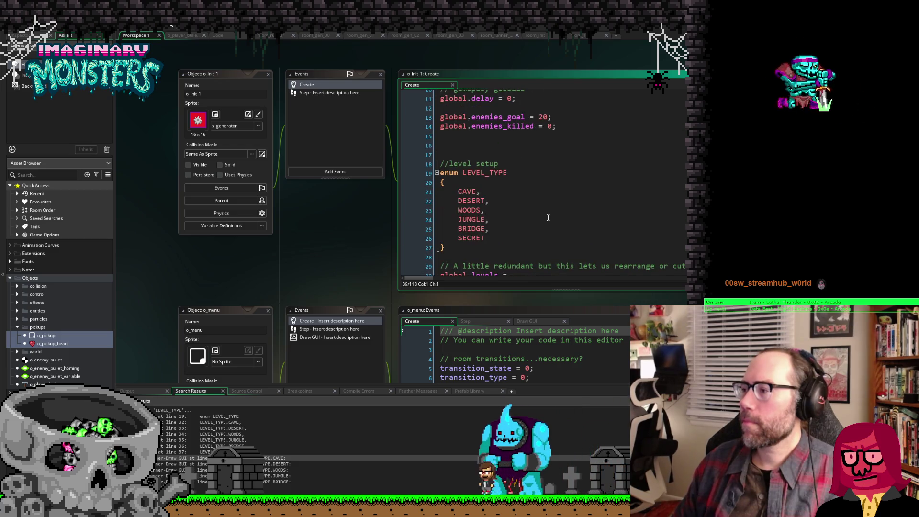
{"action": "scroll", "coordinate": [548, 218], "scroll_direction": "down", "scroll_amount": 1}
{"action": "scroll", "coordinate": [548, 217], "scroll_direction": "down", "scroll_amount": 2}
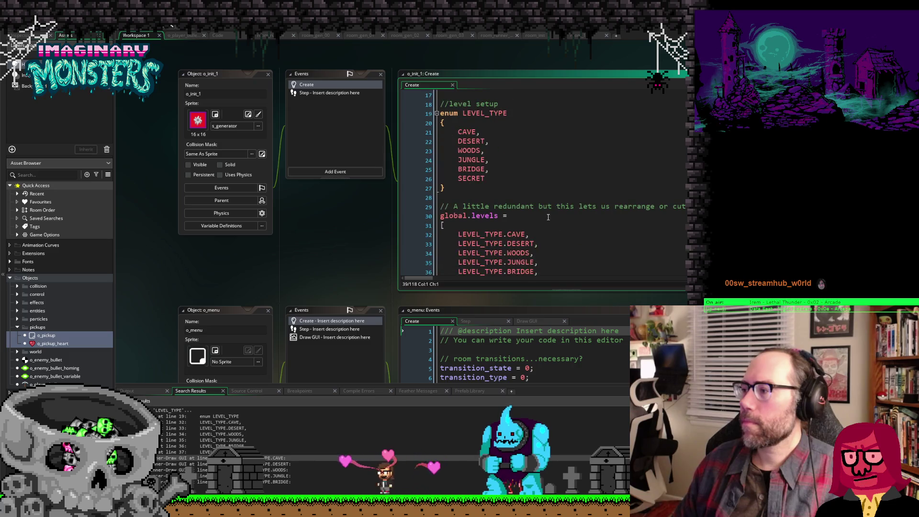
{"action": "scroll", "coordinate": [548, 217], "scroll_direction": "down", "scroll_amount": 1}
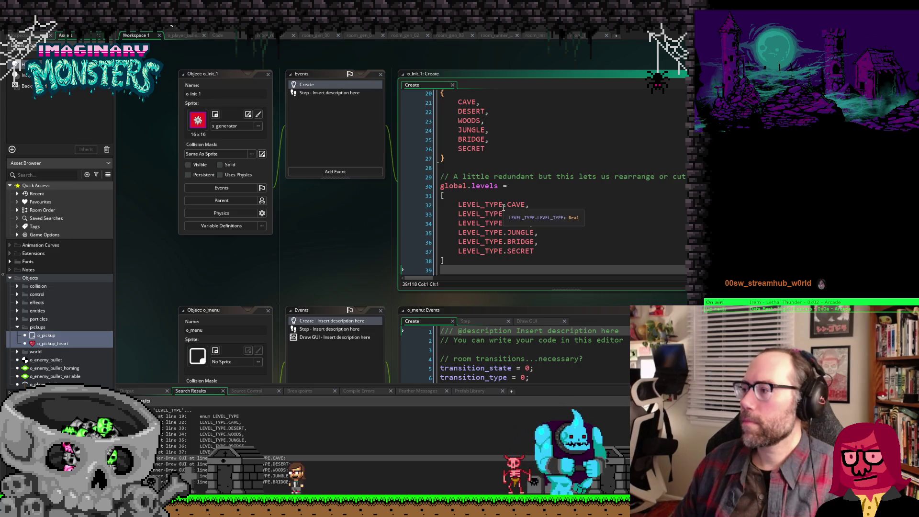
{"action": "scroll", "coordinate": [503, 207], "scroll_direction": "down", "scroll_amount": 2}
{"action": "scroll", "coordinate": [502, 208], "scroll_direction": "up", "scroll_amount": 1}
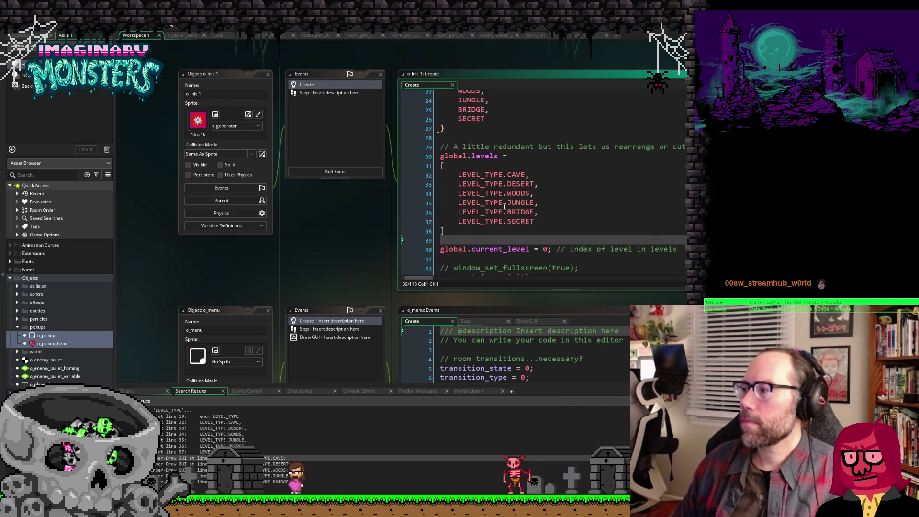
{"action": "left_click", "coordinate": [566, 231]}
{"action": "scroll", "coordinate": [564, 205], "scroll_direction": "down", "scroll_amount": 2}
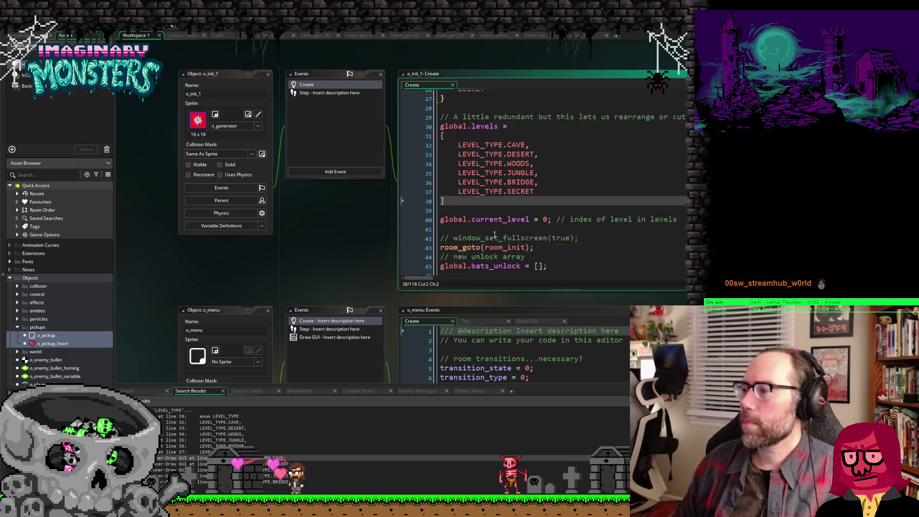
{"action": "left_click", "coordinate": [530, 194]}
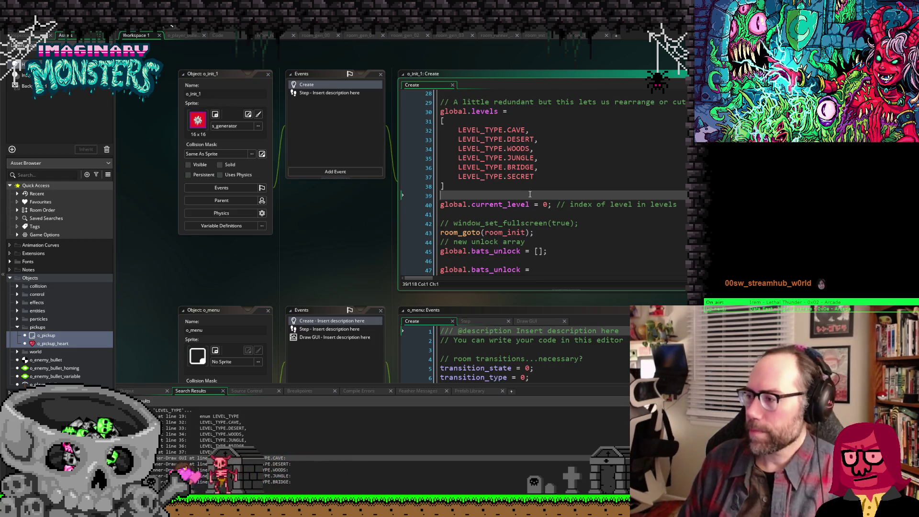
{"action": "key", "text": "Down"}
{"action": "key", "text": "Down"}
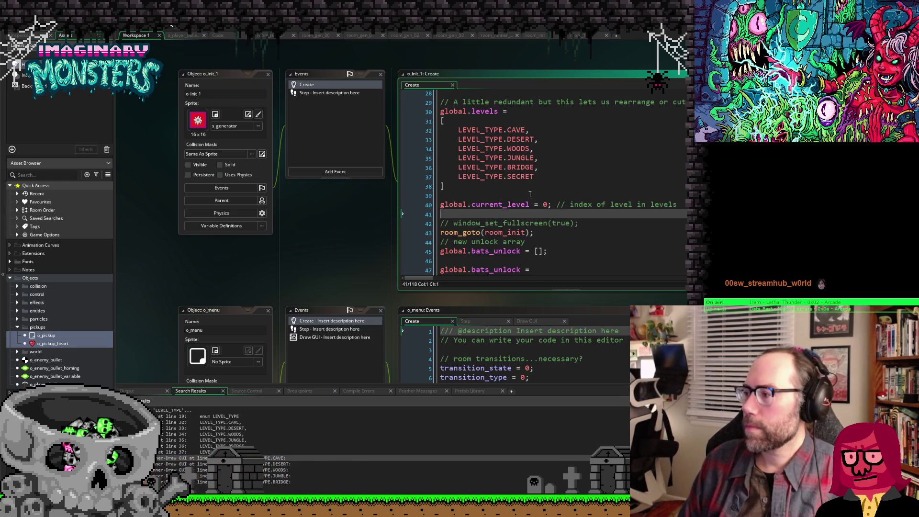
Step: Insert a '// ammo setup' comment below the global.current_level line
{"action": "key", "text": "Return"}
{"action": "key", "text": "Return"}
{"action": "key", "text": "Return"}
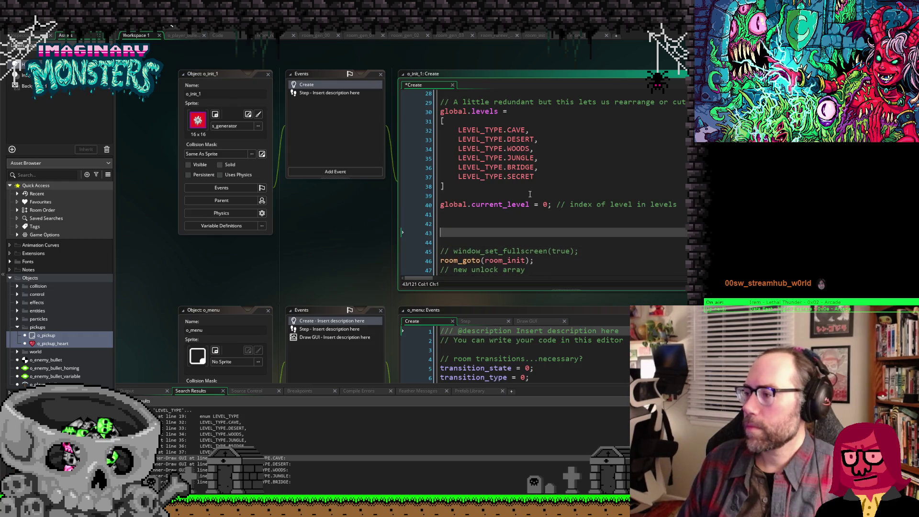
{"action": "key", "text": "Up"}
{"action": "key", "text": "Up"}
{"action": "type", "text": "ammo"}
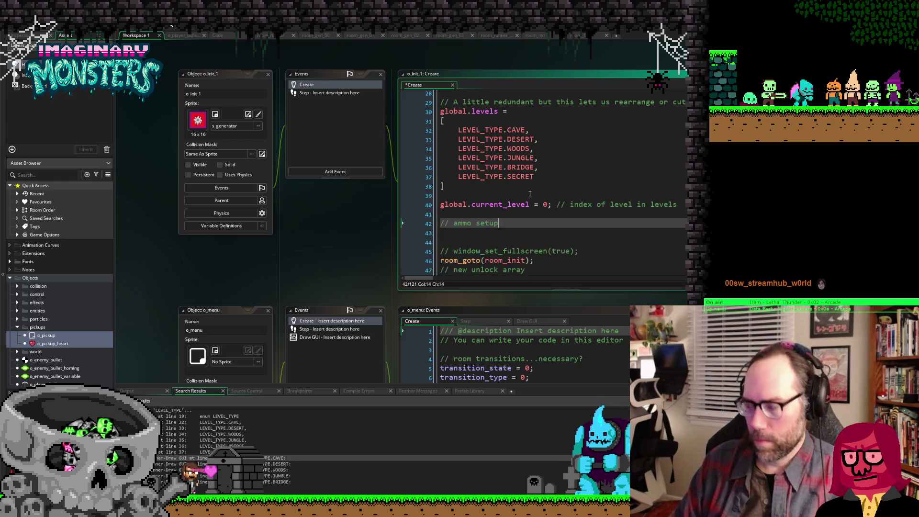
{"action": "scroll", "coordinate": [529, 194], "scroll_direction": "up", "scroll_amount": 5}
{"action": "scroll", "coordinate": [529, 194], "scroll_direction": "down", "scroll_amount": 7}
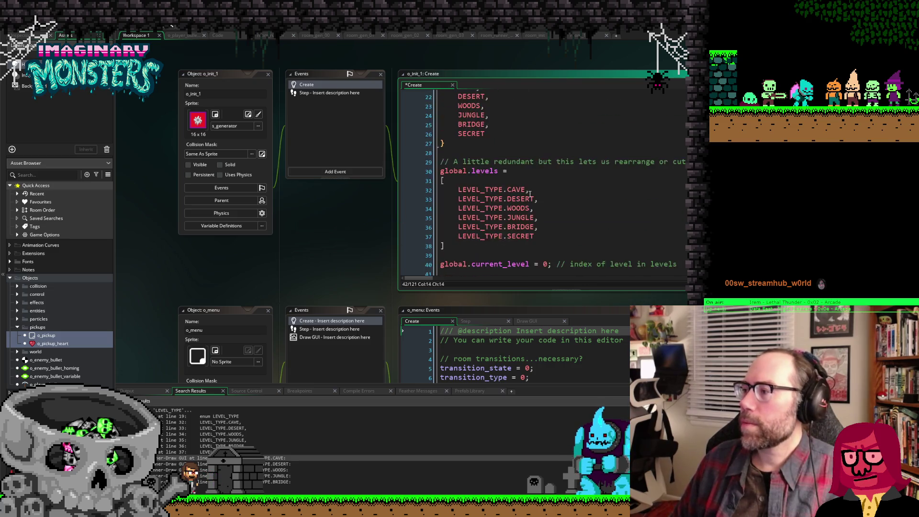
{"action": "scroll", "coordinate": [496, 201], "scroll_direction": "up", "scroll_amount": 4}
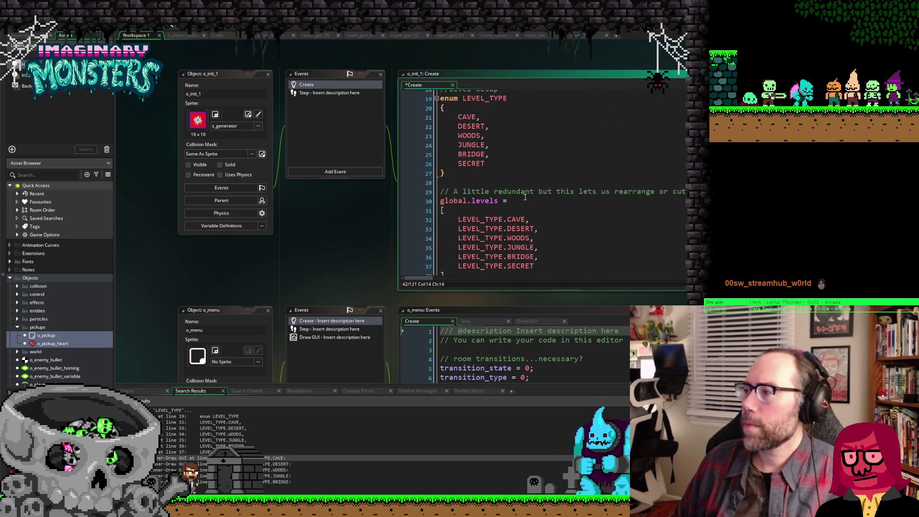
{"action": "scroll", "coordinate": [527, 197], "scroll_direction": "down", "scroll_amount": 2}
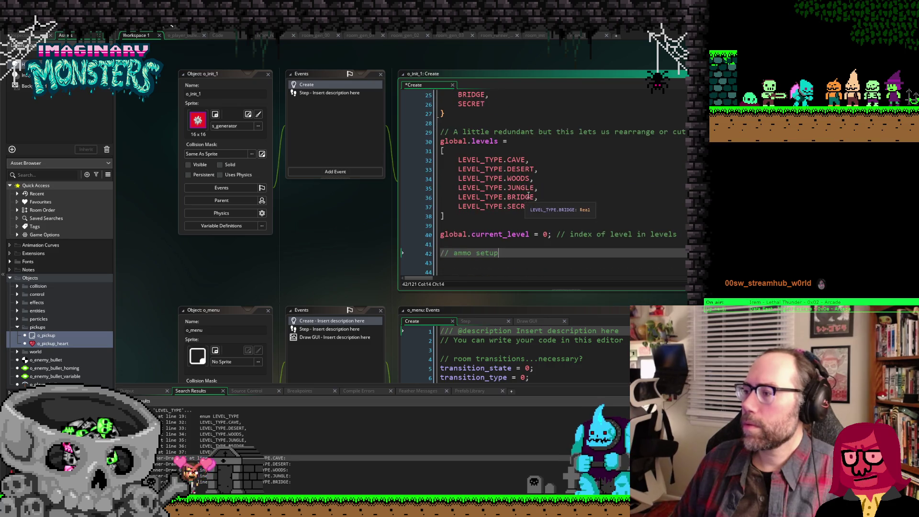
Step: Start an enum AMMO_TYPE declaration on the line below the comment
{"action": "key", "text": "Return"}
{"action": "type", "text": "um AMMO_TYPE"}
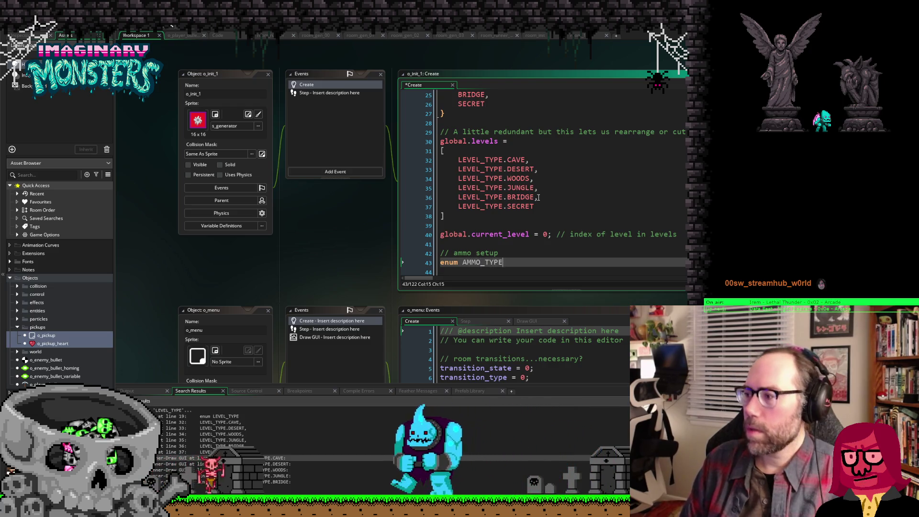
{"action": "scroll", "coordinate": [517, 193], "scroll_direction": "up", "scroll_amount": 2}
{"action": "scroll", "coordinate": [517, 194], "scroll_direction": "up", "scroll_amount": 4}
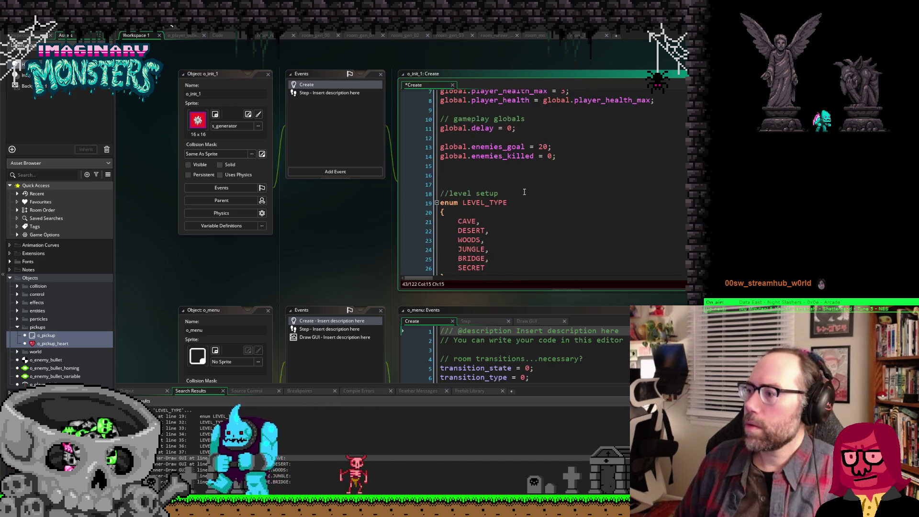
{"action": "scroll", "coordinate": [524, 192], "scroll_direction": "down", "scroll_amount": 6}
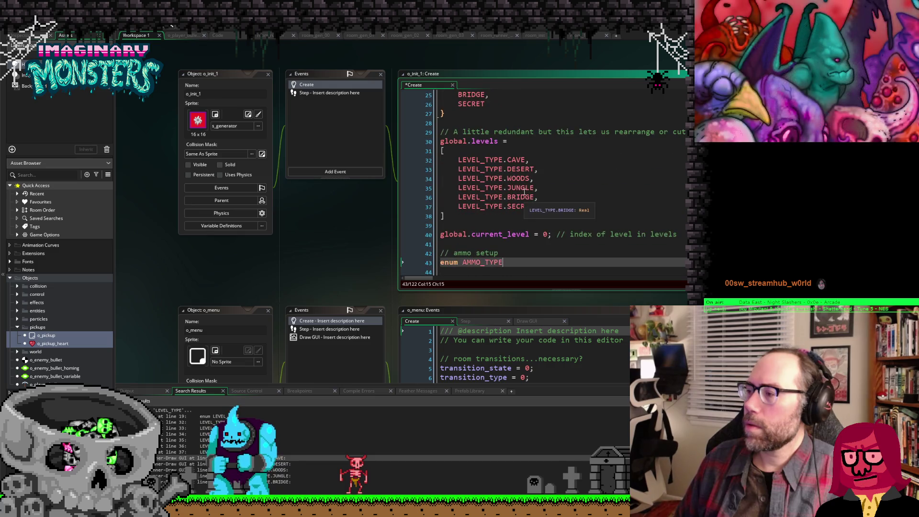
Step: Open a braced body under the enum AMMO_TYPE declaration
{"action": "key", "text": "Return"}
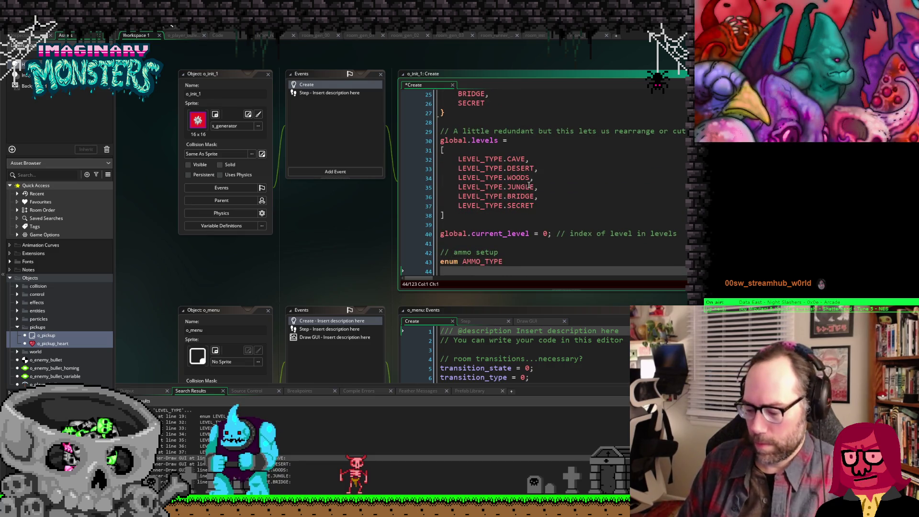
{"action": "type", "text": "{"}
{"action": "key", "text": "Return"}
{"action": "key", "text": "Return"}
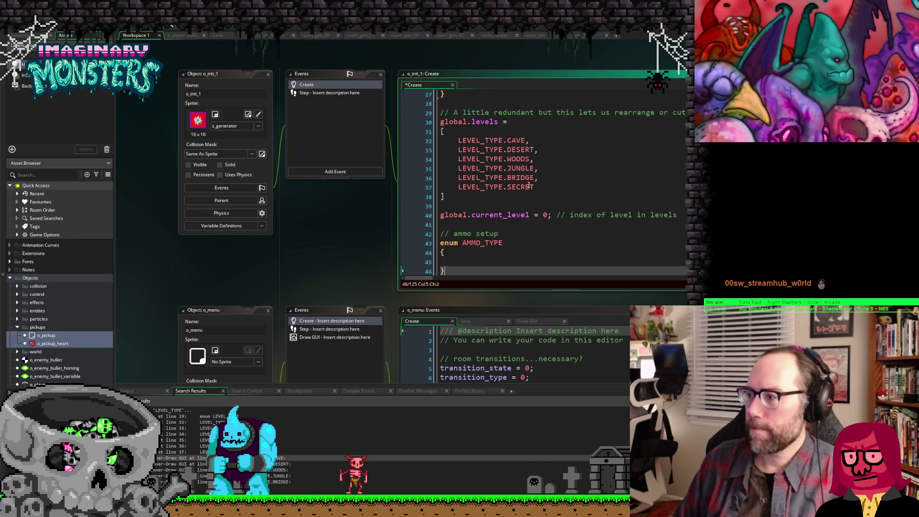
{"action": "scroll", "coordinate": [528, 185], "scroll_direction": "up", "scroll_amount": 3}
{"action": "scroll", "coordinate": [434, 224], "scroll_direction": "down", "scroll_amount": 4}
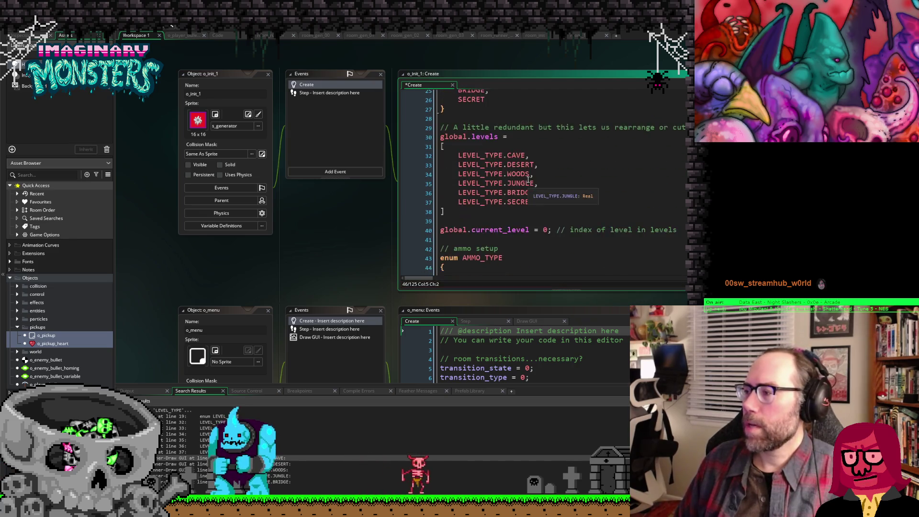
{"action": "left_click", "coordinate": [460, 228]}
{"action": "type", "text": "Nor"}
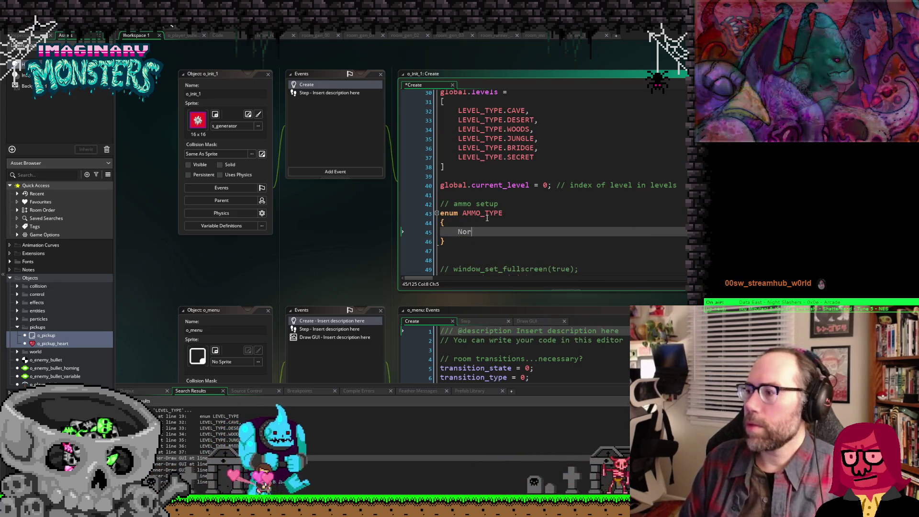
Step: Enter NORMAL, SPREAD, BOMB and FLAMETHROWER as the enum's entries, one per line
{"action": "type", "text": "NOR"}
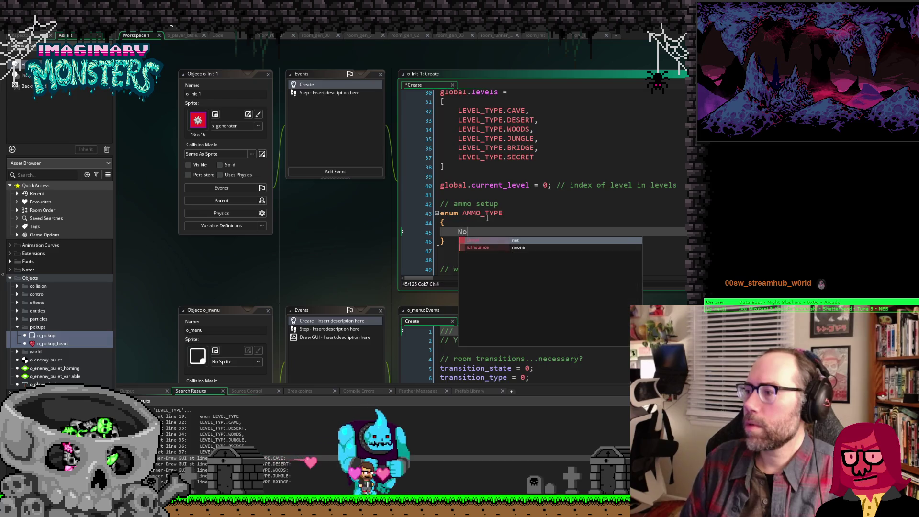
{"action": "type", "text": "MAL"}
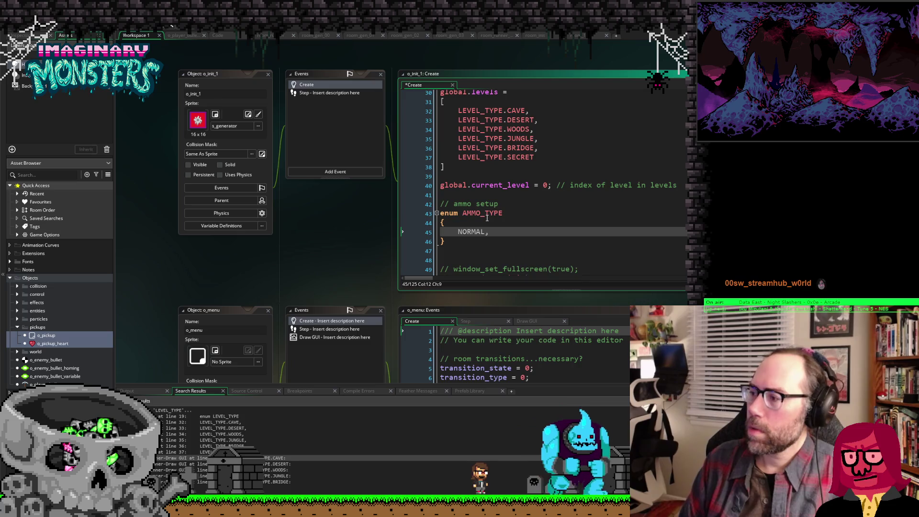
{"action": "type", "text": ","}
{"action": "key", "text": "Return"}
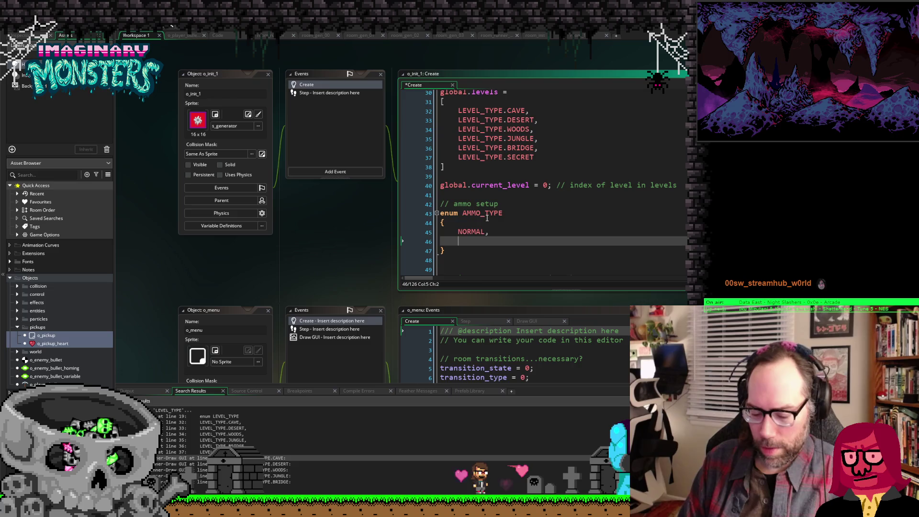
{"action": "type", "text": "SPREAD"}
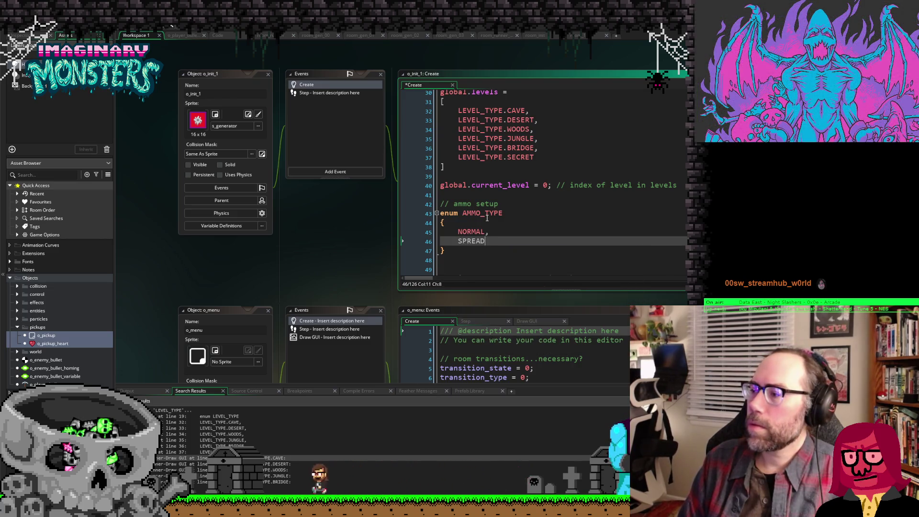
{"action": "type", "text": ","}
{"action": "key", "text": "Return"}
{"action": "type", "text": "BOM"}
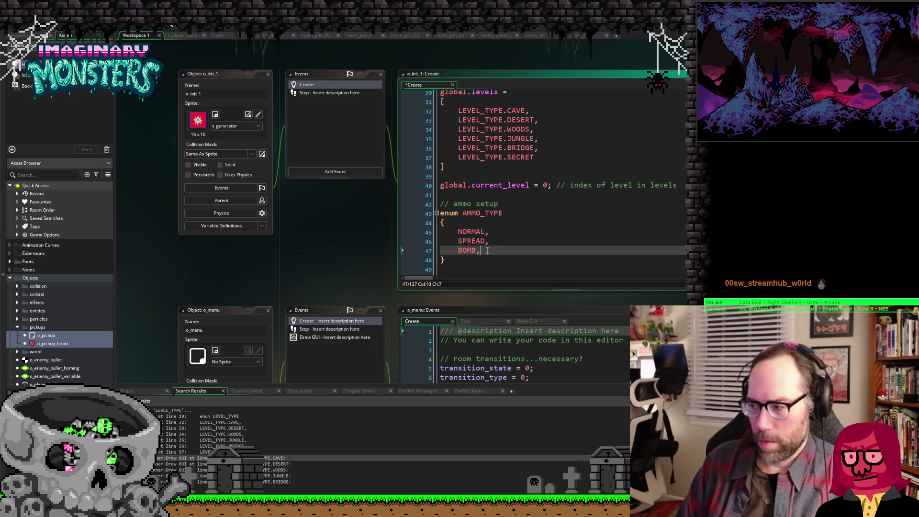
{"action": "key", "text": "Return"}
{"action": "type", "text": "LAMETHROWER"}
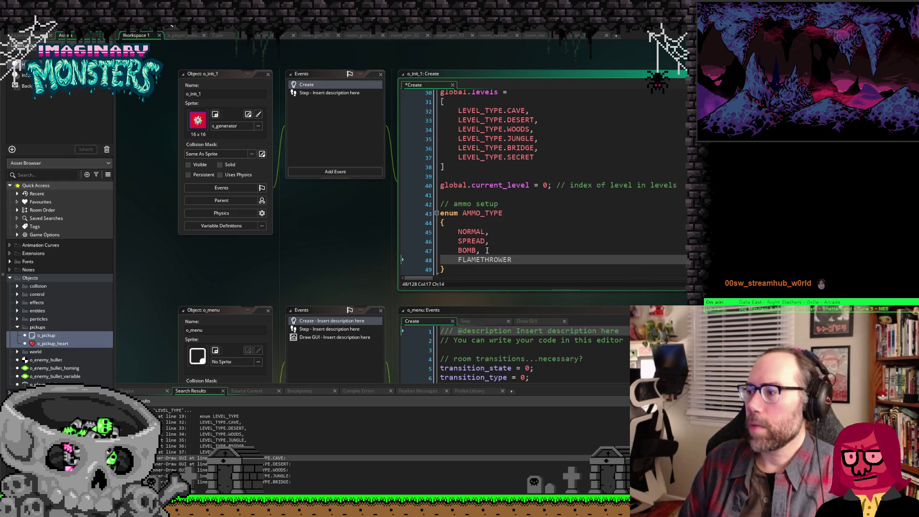
{"action": "scroll", "coordinate": [488, 239], "scroll_direction": "up", "scroll_amount": 3}
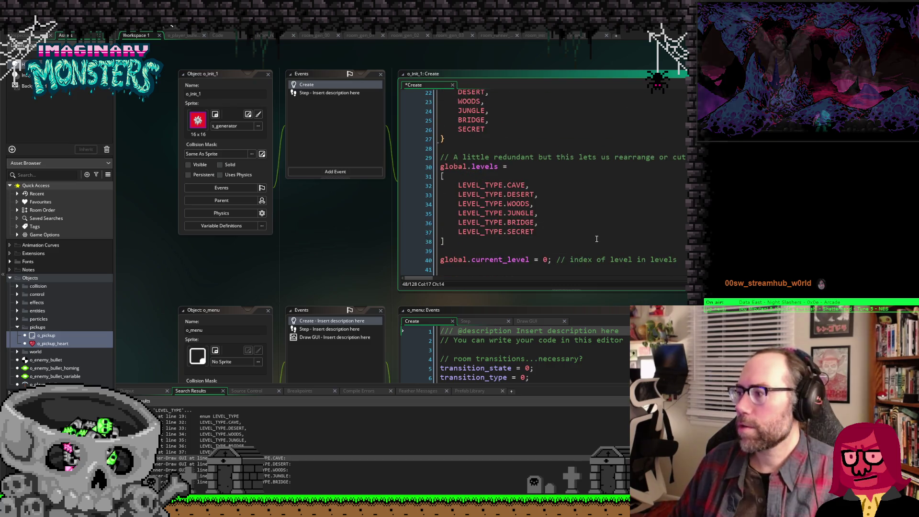
{"action": "scroll", "coordinate": [597, 238], "scroll_direction": "down", "scroll_amount": 1}
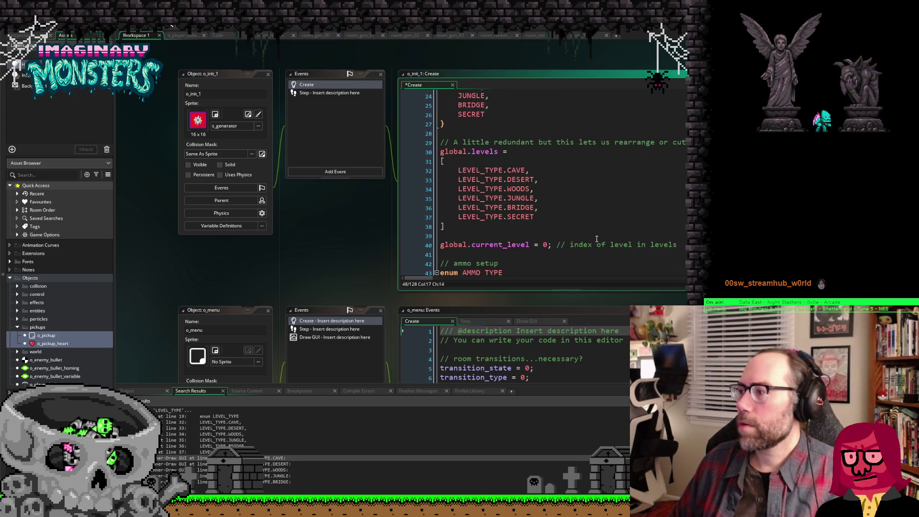
{"action": "scroll", "coordinate": [596, 239], "scroll_direction": "down", "scroll_amount": 3}
{"action": "left_click", "coordinate": [473, 258]}
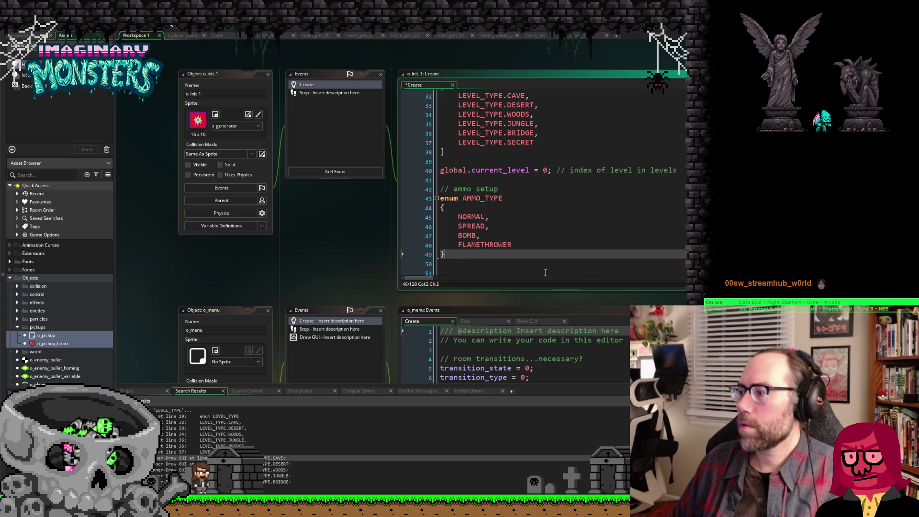
{"action": "scroll", "coordinate": [573, 264], "scroll_direction": "up", "scroll_amount": 2}
{"action": "scroll", "coordinate": [574, 260], "scroll_direction": "up", "scroll_amount": 3}
{"action": "scroll", "coordinate": [575, 258], "scroll_direction": "down", "scroll_amount": 4}
{"action": "scroll", "coordinate": [575, 257], "scroll_direction": "down", "scroll_amount": 2}
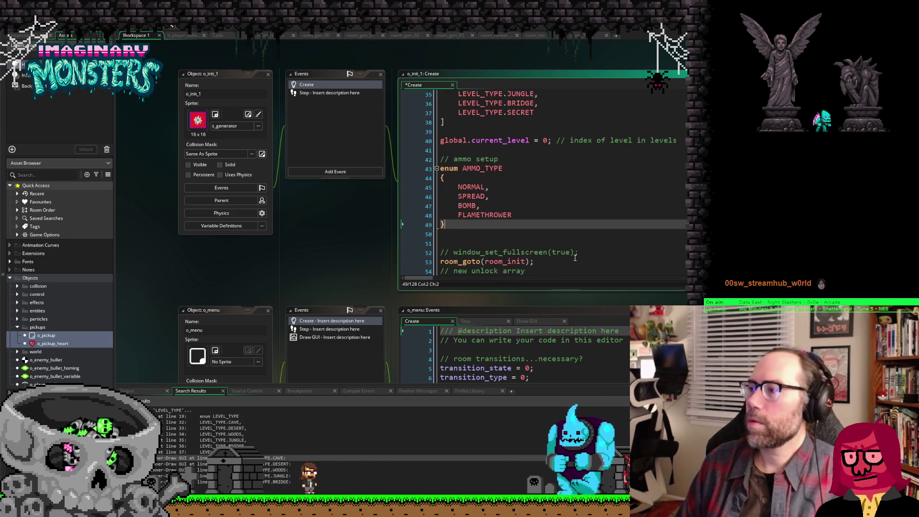
{"action": "key", "text": "Return"}
{"action": "key", "text": "Return"}
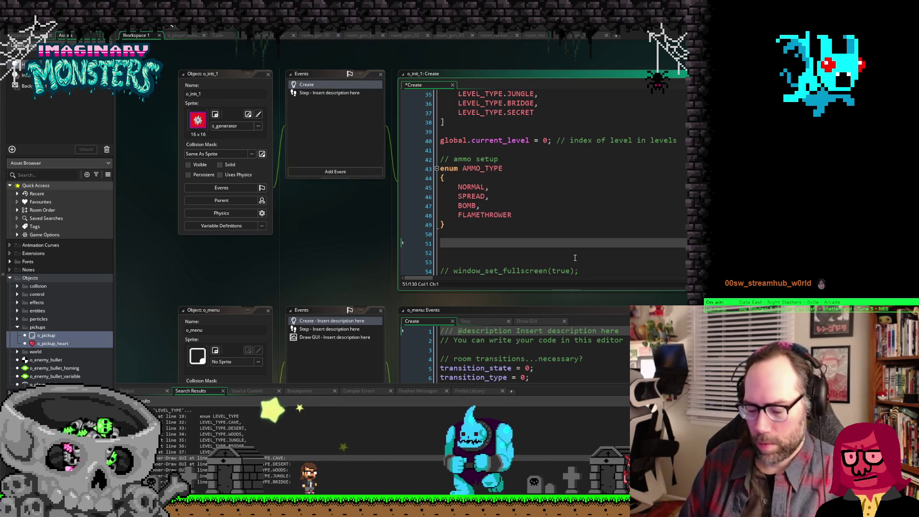
Step: Declare global.ammo_type = with empty array brackets below the AMMO_TYPE enum
{"action": "type", "text": "global.ammo"}
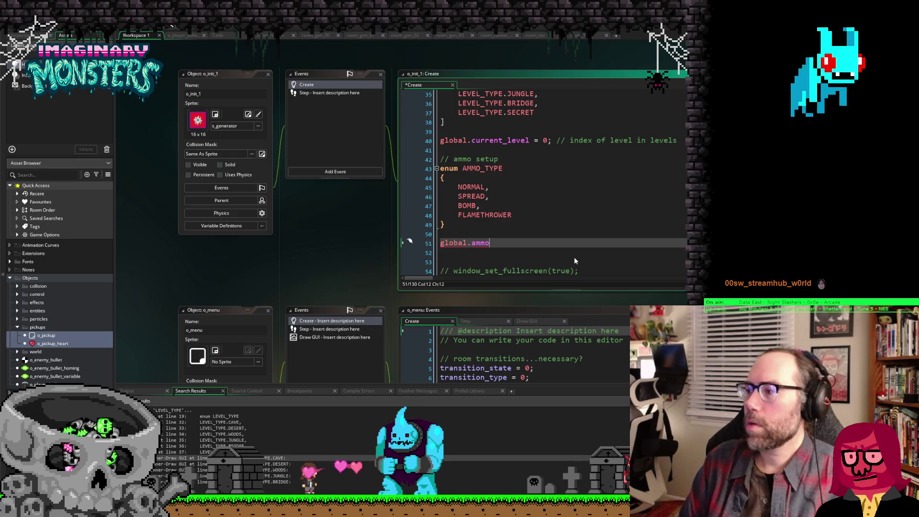
{"action": "type", "text": "n_type"}
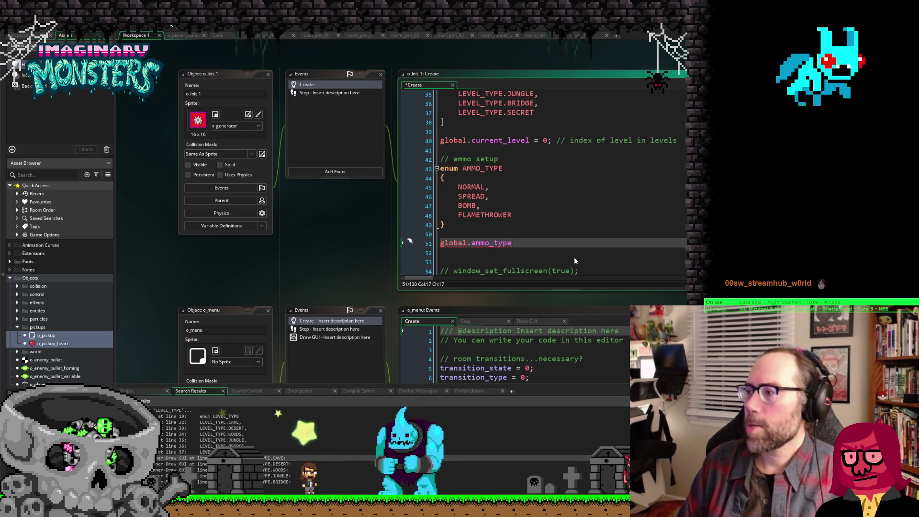
{"action": "scroll", "coordinate": [574, 253], "scroll_direction": "up", "scroll_amount": 5}
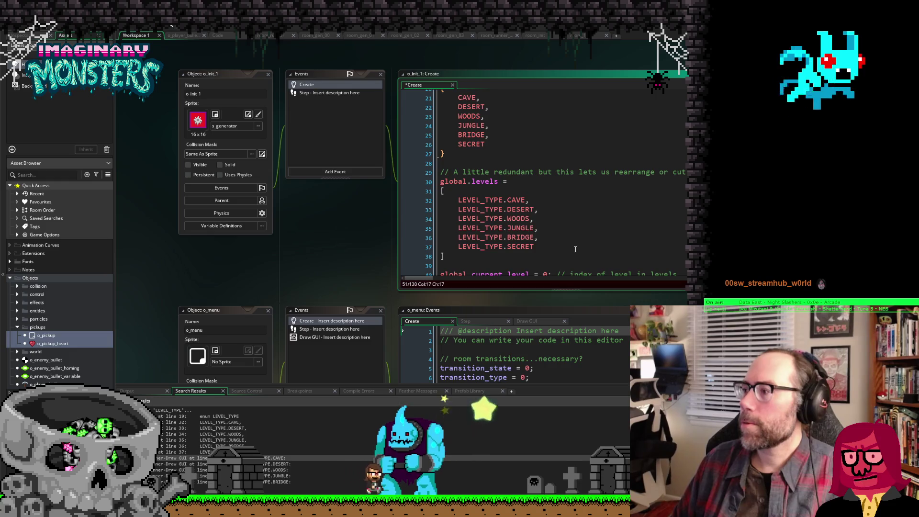
{"action": "scroll", "coordinate": [576, 249], "scroll_direction": "down", "scroll_amount": 3}
{"action": "scroll", "coordinate": [576, 249], "scroll_direction": "down", "scroll_amount": 3}
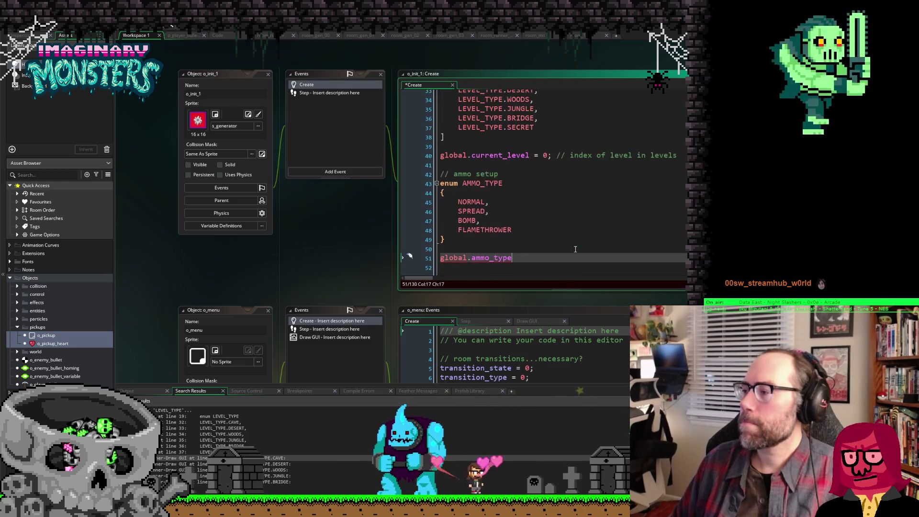
{"action": "scroll", "coordinate": [574, 248], "scroll_direction": "up", "scroll_amount": 4}
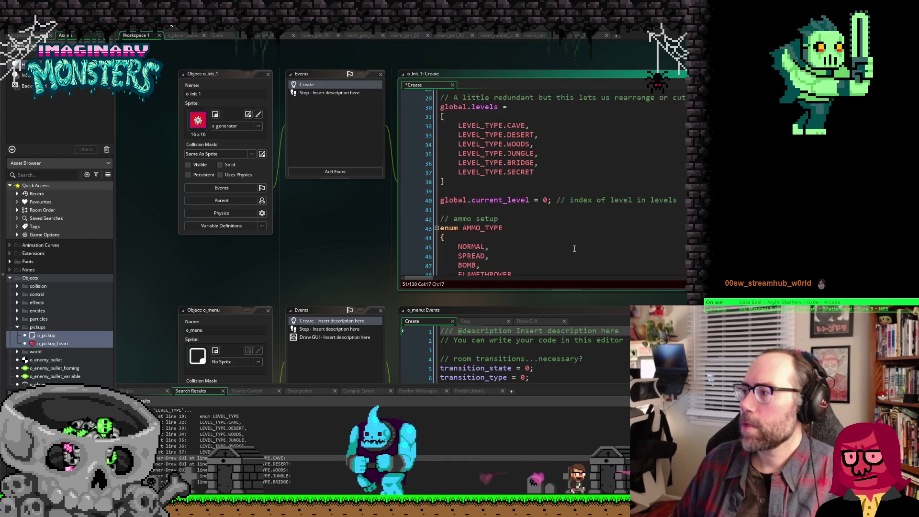
{"action": "type", "text": "="}
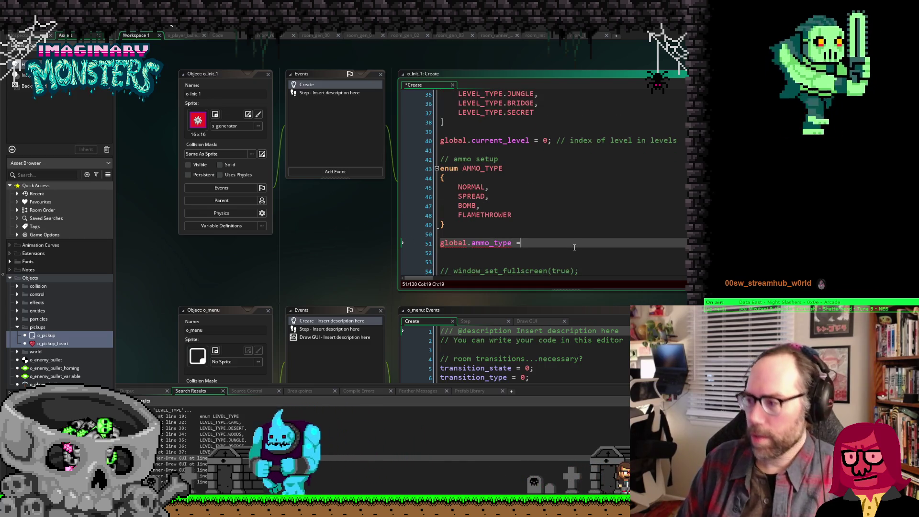
{"action": "key", "text": "Return"}
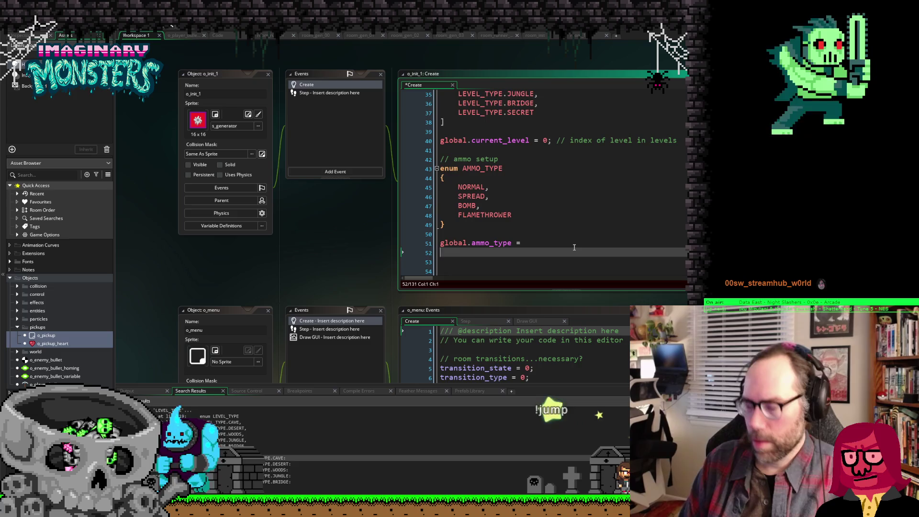
{"action": "type", "text": "["}
{"action": "key", "text": "Return"}
{"action": "key", "text": "Return"}
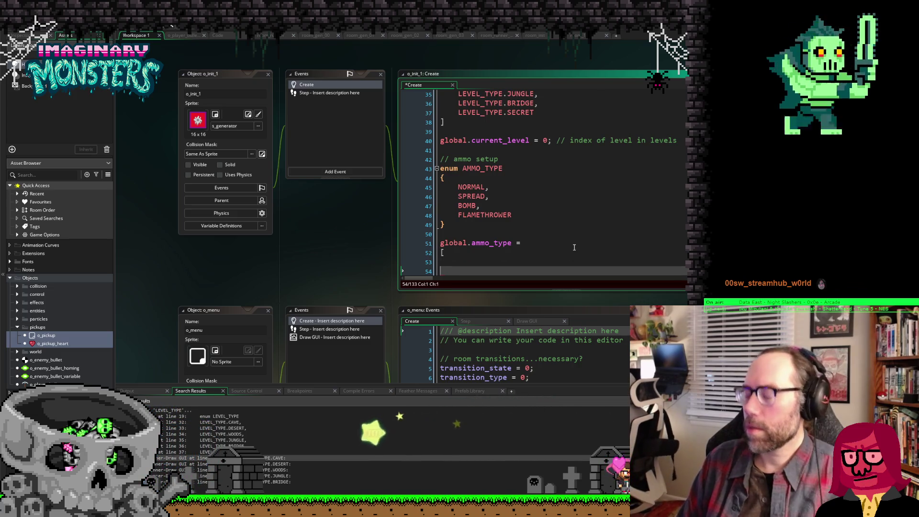
{"action": "type", "text": "]"}
{"action": "key", "text": "Up"}
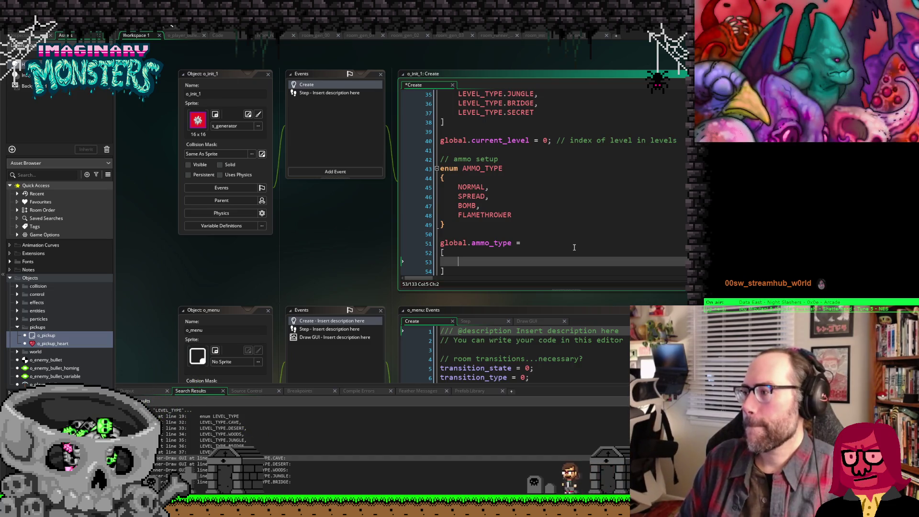
Step: Add AMMO_TYPE.NORMAL as the array's first entry
{"action": "type", "text": "AMMO_TY"}
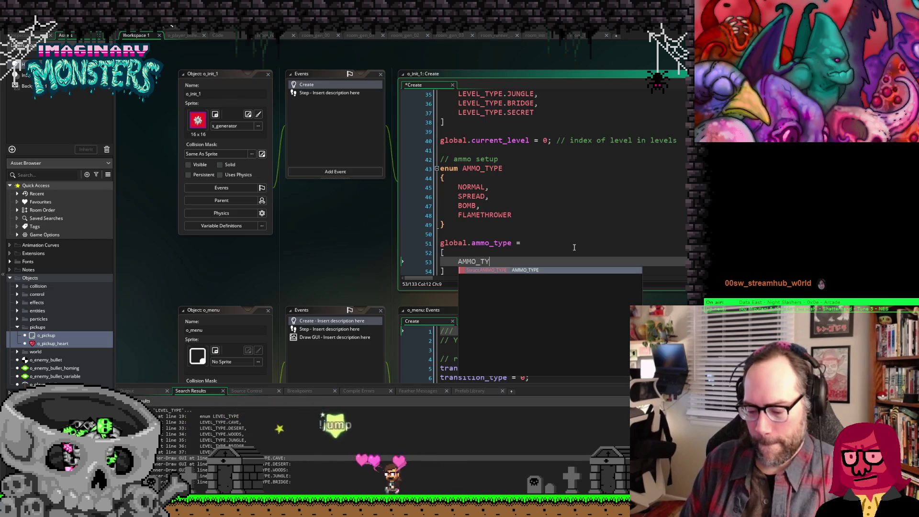
{"action": "key", "text": "Return"}
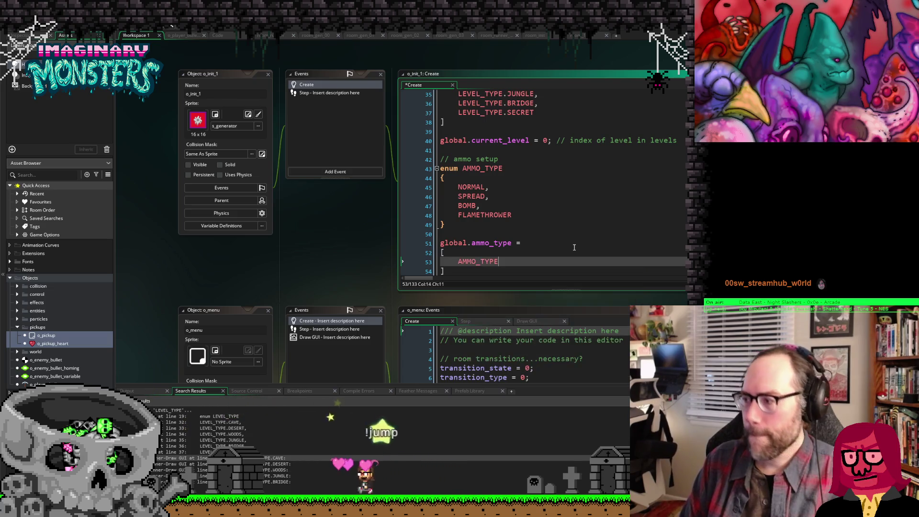
{"action": "type", "text": ".NOR"}
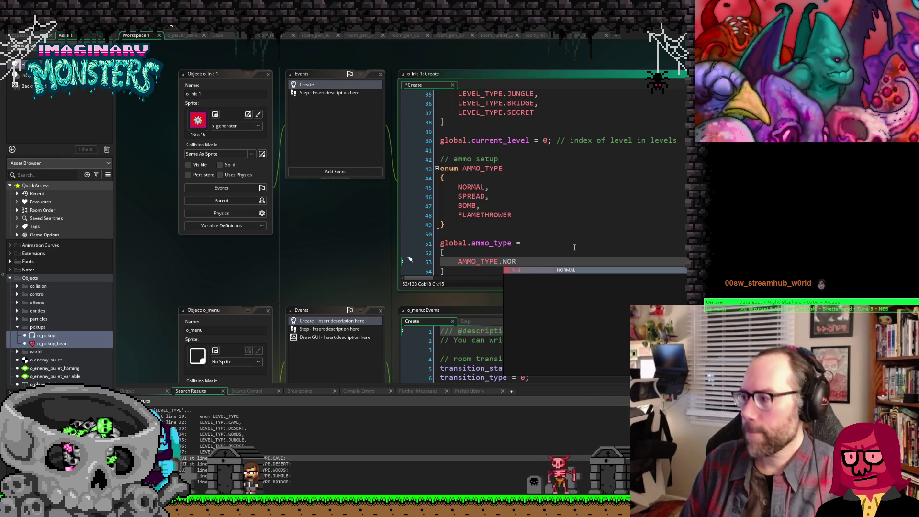
{"action": "key", "text": "Return"}
{"action": "type", "text": ","}
{"action": "scroll", "coordinate": [574, 246], "scroll_direction": "up", "scroll_amount": 2}
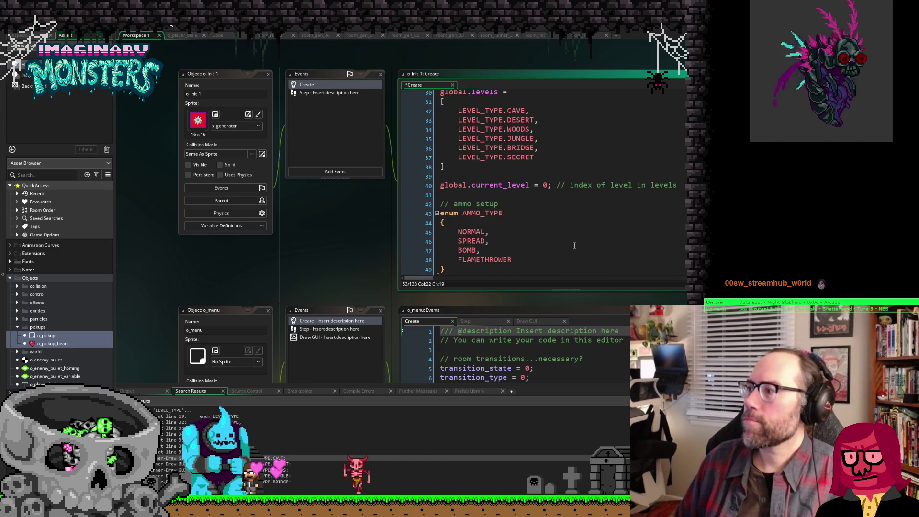
{"action": "scroll", "coordinate": [574, 246], "scroll_direction": "down", "scroll_amount": 2}
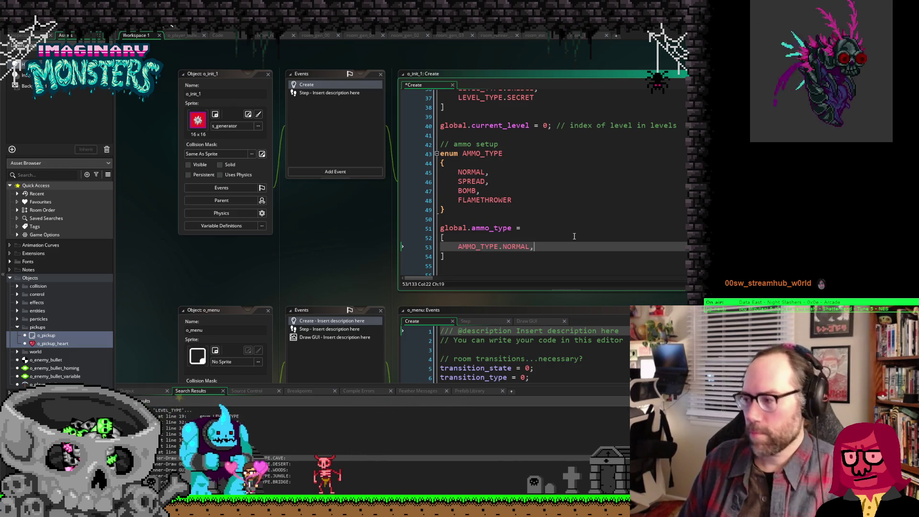
Step: Duplicate the entry line with Ctrl+D and change it to AMMO_TYPE.SPREAD
{"action": "key", "text": "ctrl+d"}
{"action": "key", "text": "Left"}
{"action": "key", "text": "shift+Left"}
{"action": "key", "text": "shift+Left"}
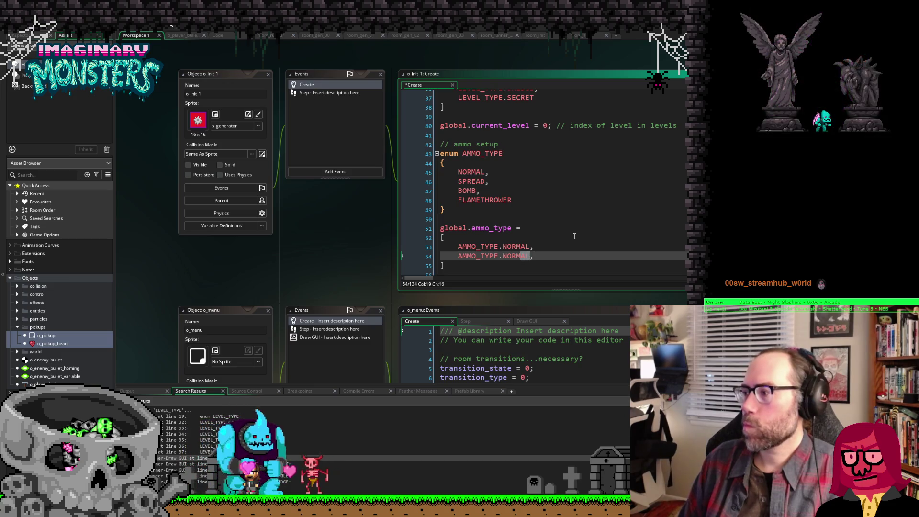
{"action": "key", "text": "shift+Left"}
{"action": "key", "text": "shift+Left"}
{"action": "key", "text": "shift+Left"}
{"action": "type", "text": "SPRE"}
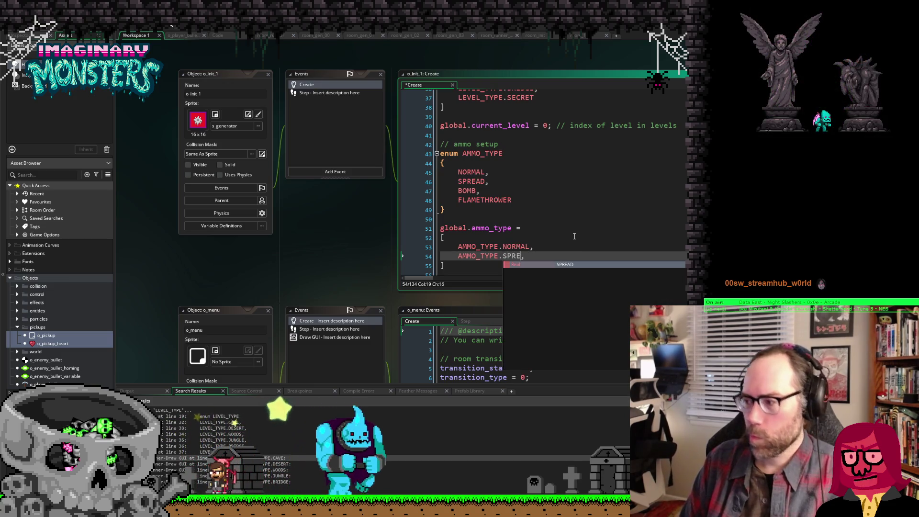
{"action": "key", "text": "Return"}
{"action": "key", "text": "End"}
{"action": "key", "text": "Return"}
Step: Add AMMO_TYPE.BOMB and AMMO_TYPE.FLAMETHROWER as the final two array entries
{"action": "type", "text": "AMMO_TYPE.NORMAL,"}
{"action": "key", "text": "Left"}
{"action": "key", "text": "shift+Left"}
{"action": "key", "text": "shift+Left"}
{"action": "key", "text": "shift+Left"}
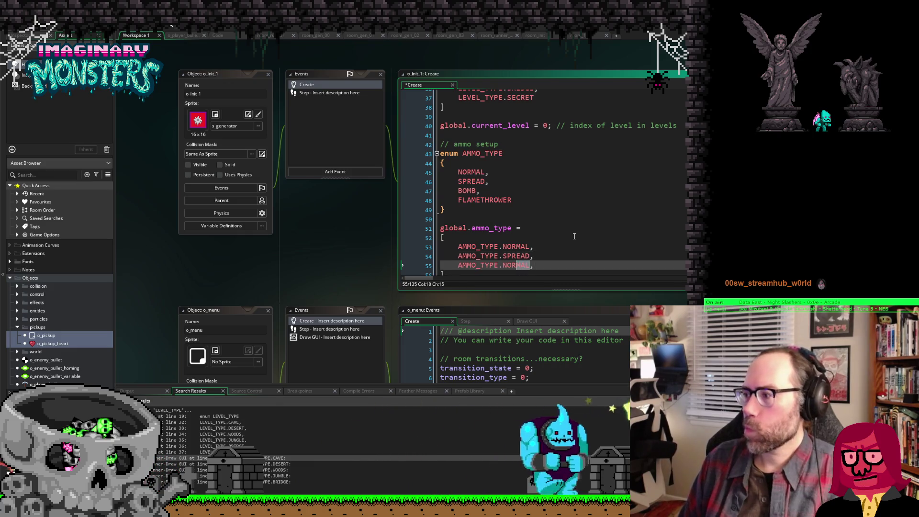
{"action": "key", "text": "shift+Left"}
{"action": "key", "text": "shift+Left"}
{"action": "key", "text": "shift+Left"}
{"action": "type", "text": "BOMB"}
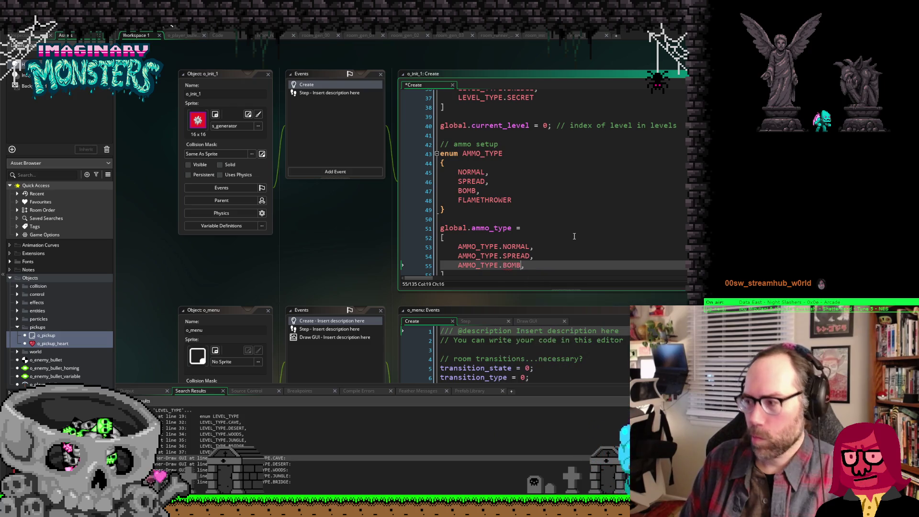
{"action": "key", "text": "Return"}
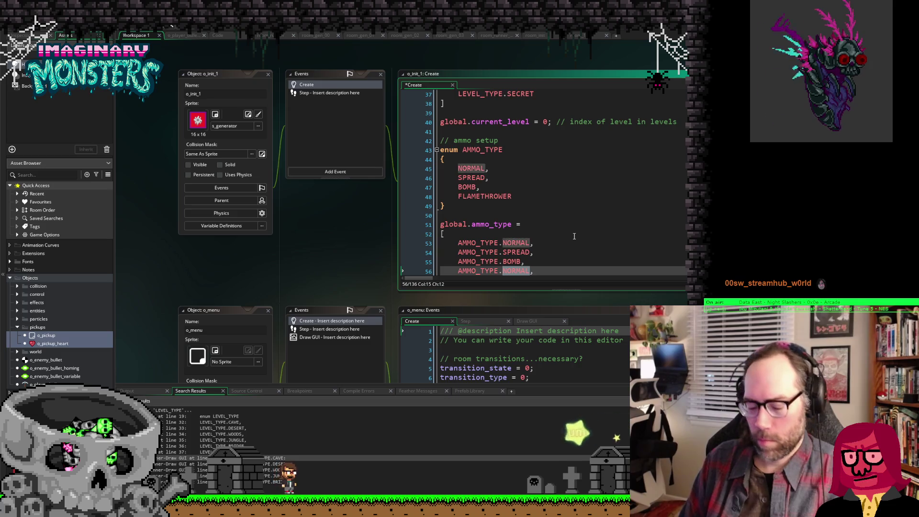
{"action": "type", "text": "FLAMETHR"}
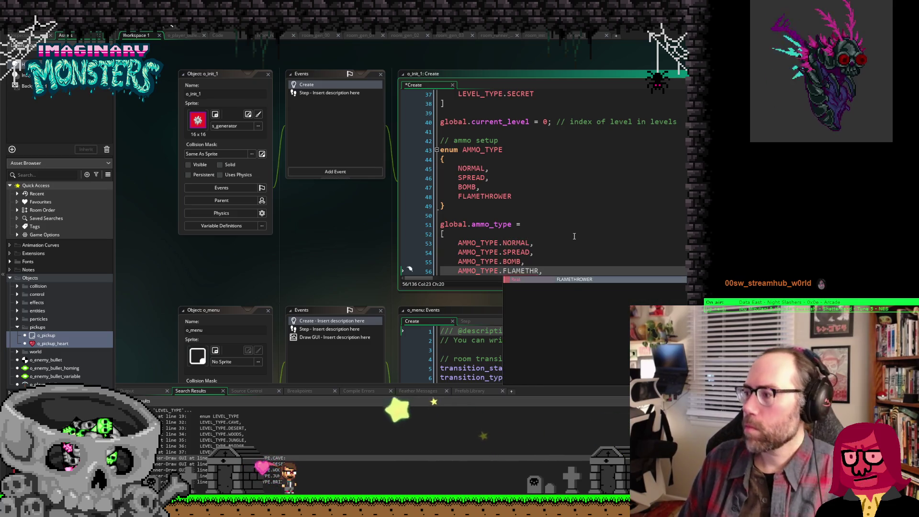
{"action": "key", "text": "Return"}
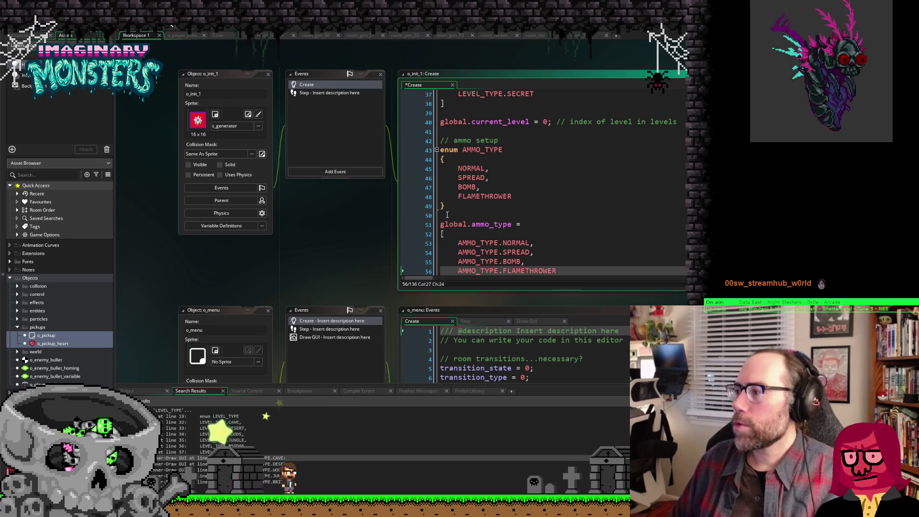
{"action": "left_click", "coordinate": [447, 215]}
Step: Inspect the global.current_level line and the ammo setup array in o_init_1's Create code
{"action": "scroll", "coordinate": [540, 207], "scroll_direction": "up", "scroll_amount": 4}
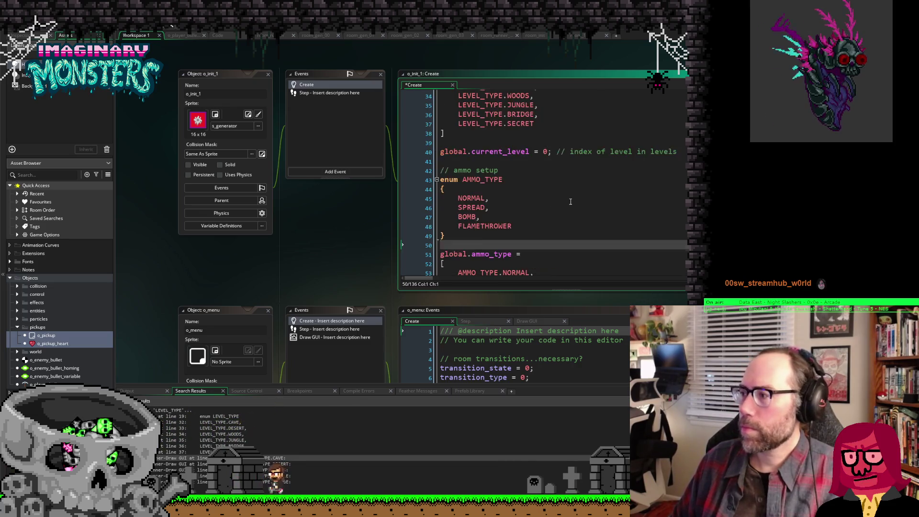
{"action": "scroll", "coordinate": [570, 201], "scroll_direction": "down", "scroll_amount": 2}
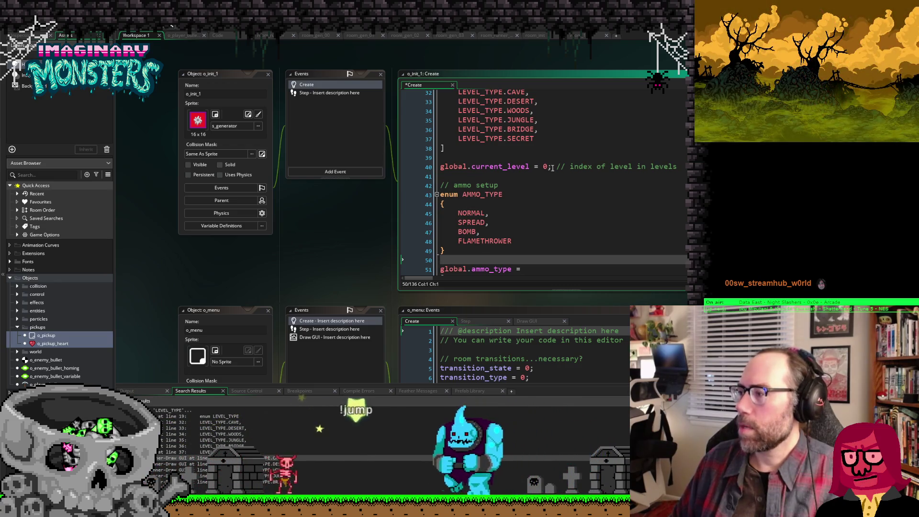
{"action": "left_click_drag", "start_coordinate": [552, 166], "coordinate": [439, 171]}
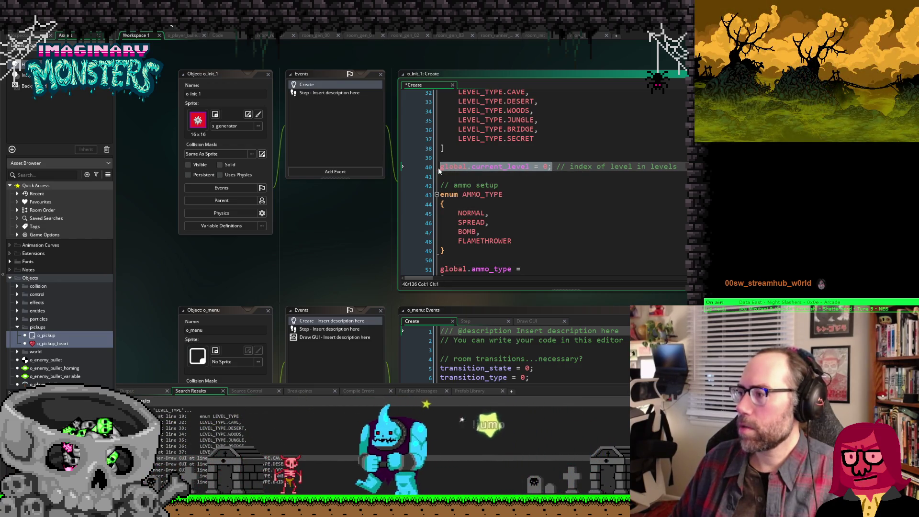
{"action": "left_click", "coordinate": [526, 185]}
{"action": "scroll", "coordinate": [528, 236], "scroll_direction": "up", "scroll_amount": 2}
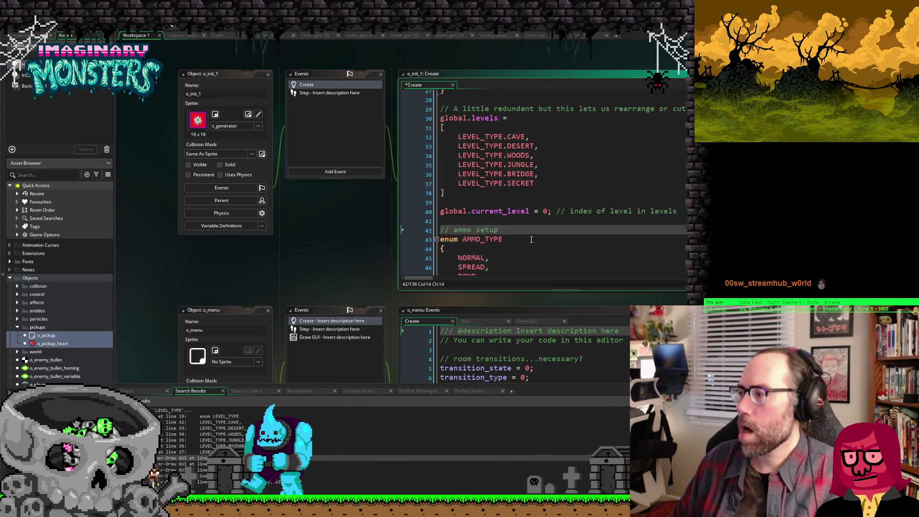
{"action": "scroll", "coordinate": [531, 239], "scroll_direction": "down", "scroll_amount": 5}
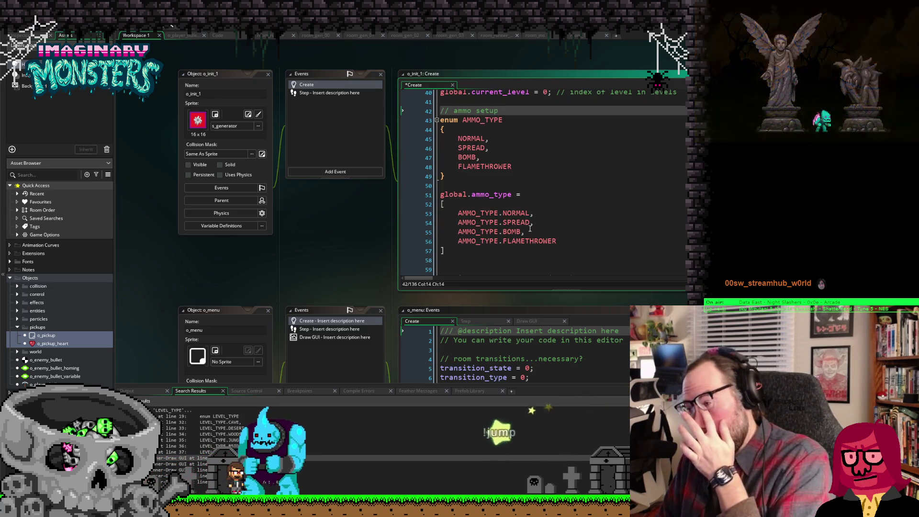
{"action": "left_click", "coordinate": [462, 207]}
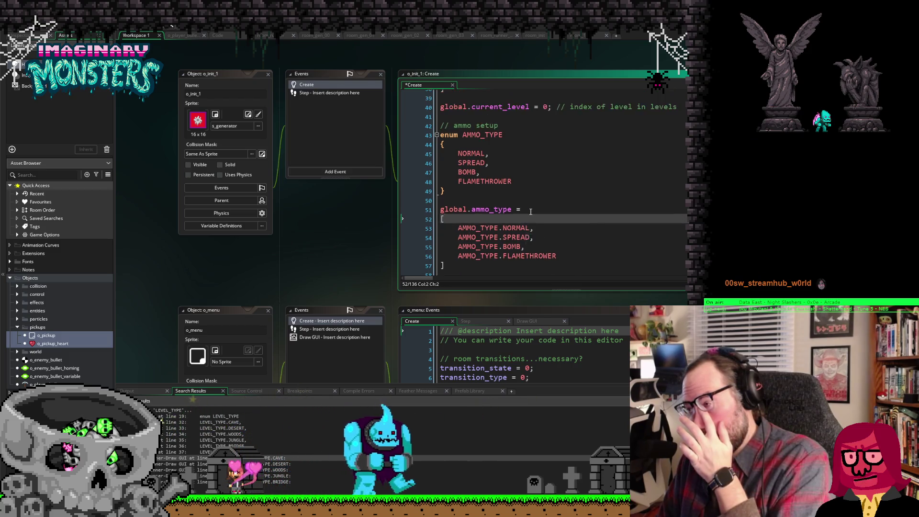
Step: Scroll up to the AMMO_TYPE enum and select its entries
{"action": "scroll", "coordinate": [502, 201], "scroll_direction": "up", "scroll_amount": 1}
{"action": "left_click", "coordinate": [500, 169]}
{"action": "scroll", "coordinate": [501, 170], "scroll_direction": "up", "scroll_amount": 1}
{"action": "scroll", "coordinate": [501, 169], "scroll_direction": "up", "scroll_amount": 1}
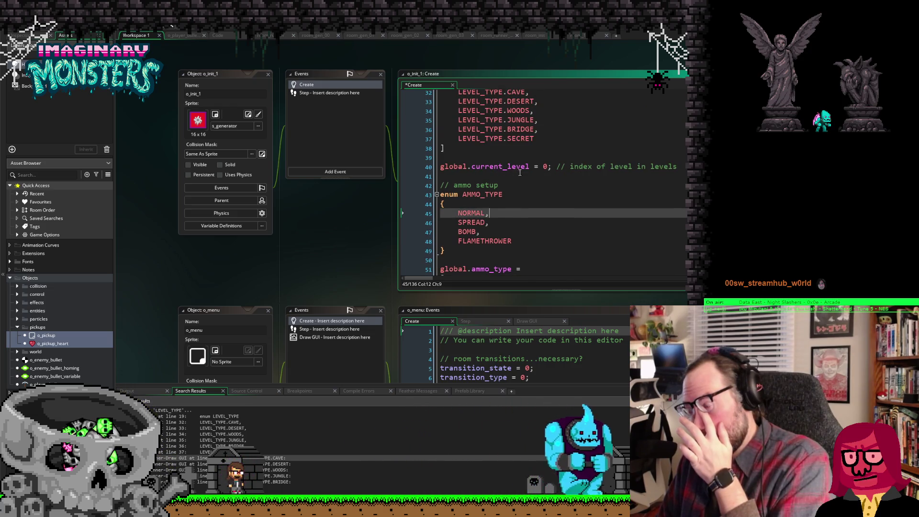
{"action": "scroll", "coordinate": [534, 176], "scroll_direction": "up", "scroll_amount": 2}
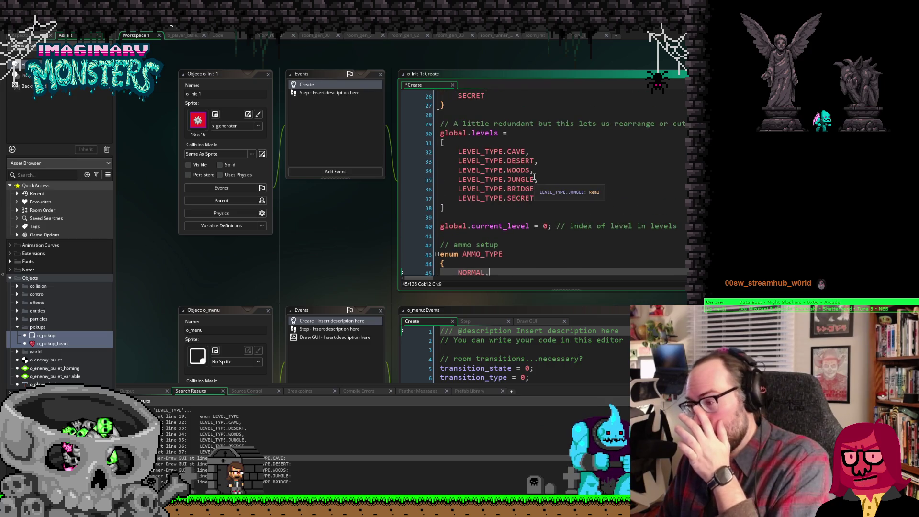
{"action": "scroll", "coordinate": [560, 199], "scroll_direction": "down", "scroll_amount": 7}
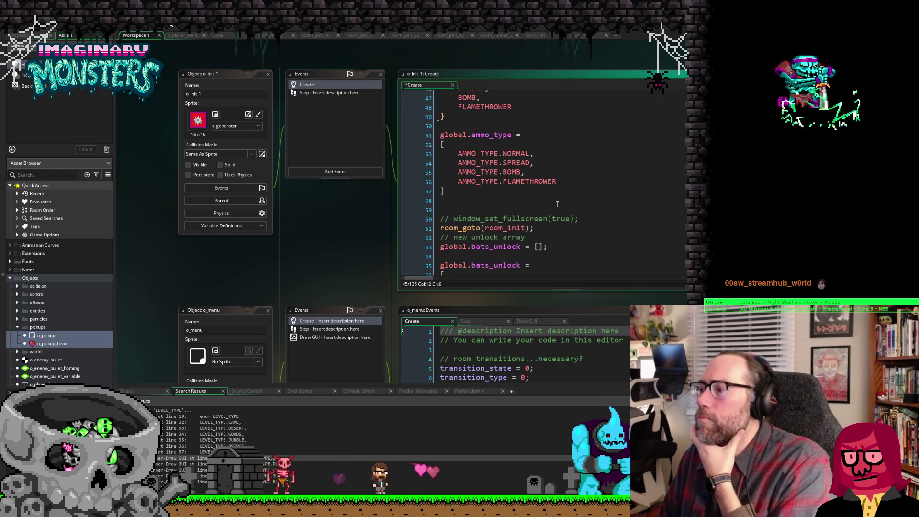
{"action": "scroll", "coordinate": [557, 203], "scroll_direction": "down", "scroll_amount": 4}
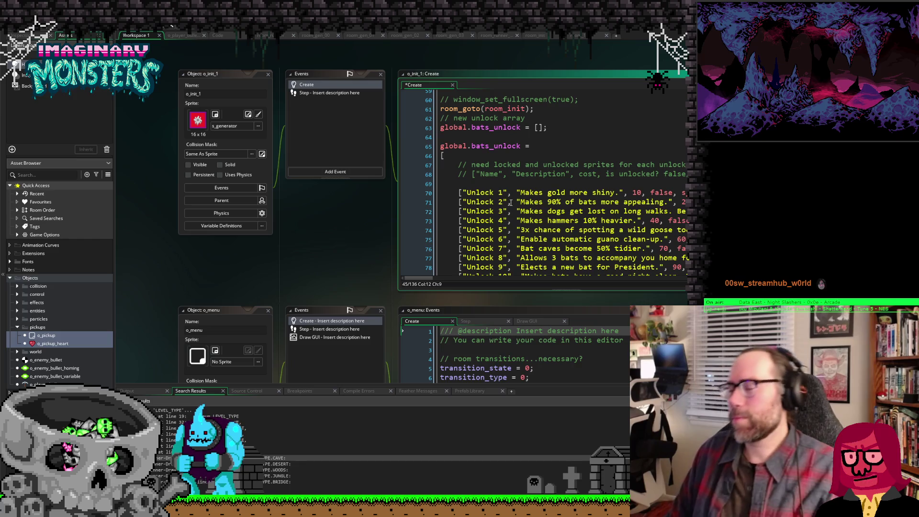
{"action": "scroll", "coordinate": [494, 162], "scroll_direction": "down", "scroll_amount": 9}
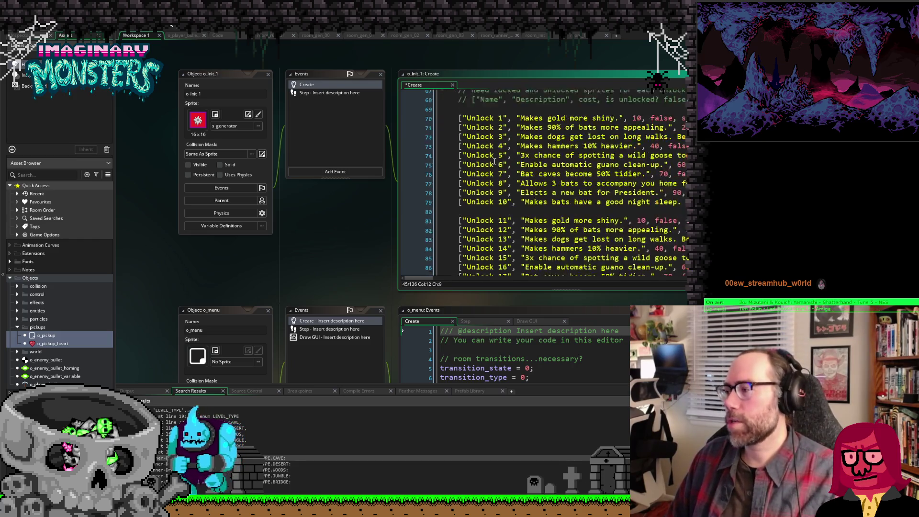
{"action": "scroll", "coordinate": [493, 162], "scroll_direction": "up", "scroll_amount": 13}
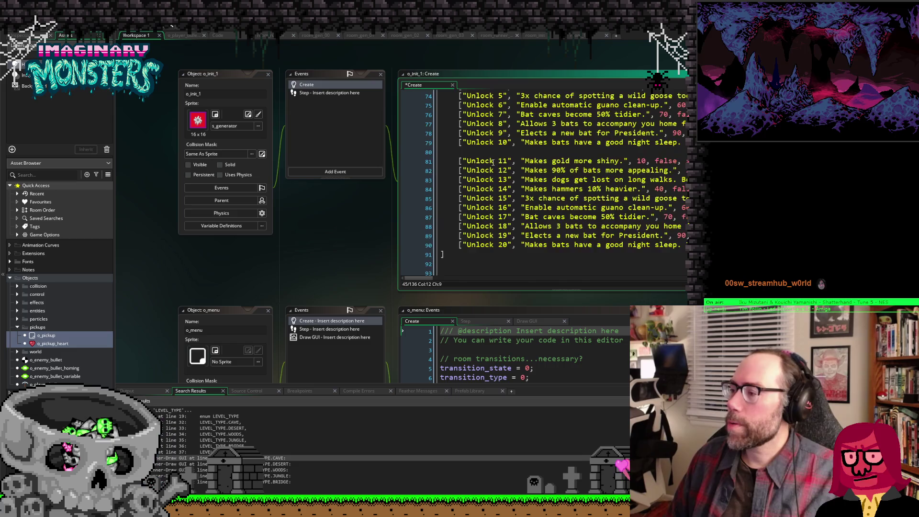
{"action": "scroll", "coordinate": [494, 161], "scroll_direction": "up", "scroll_amount": 2}
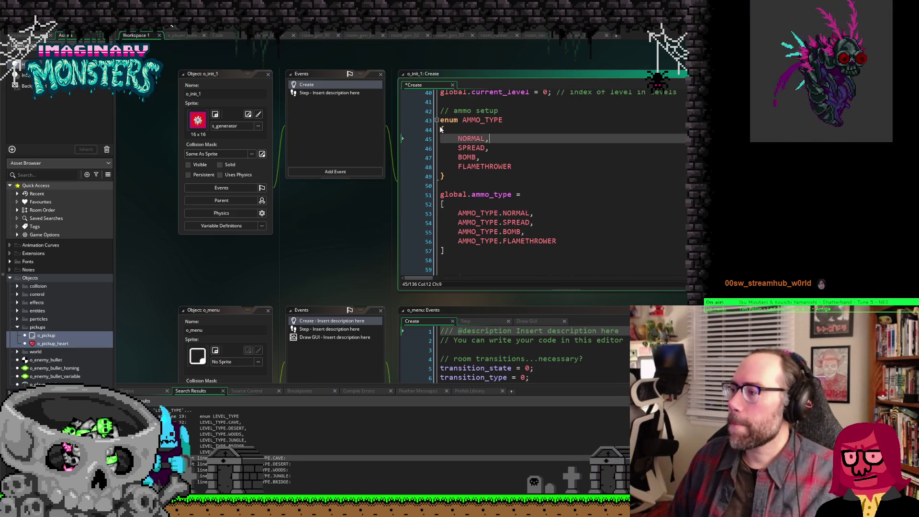
{"action": "left_click_drag", "start_coordinate": [442, 129], "coordinate": [443, 186]}
{"action": "left_click", "coordinate": [442, 185]}
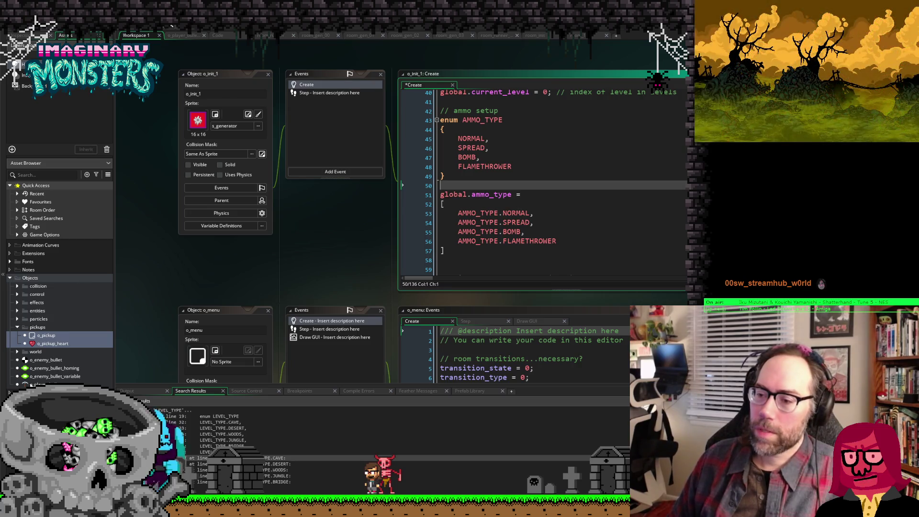
Step: Open the o_player_bullet object editor from the Asset Browser
{"action": "left_click", "coordinate": [26, 385]}
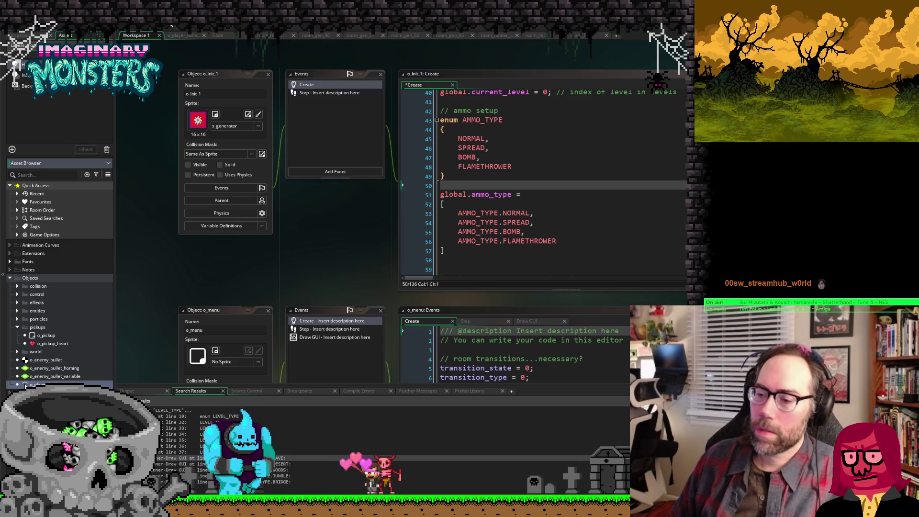
{"action": "double_click", "coordinate": [26, 385]}
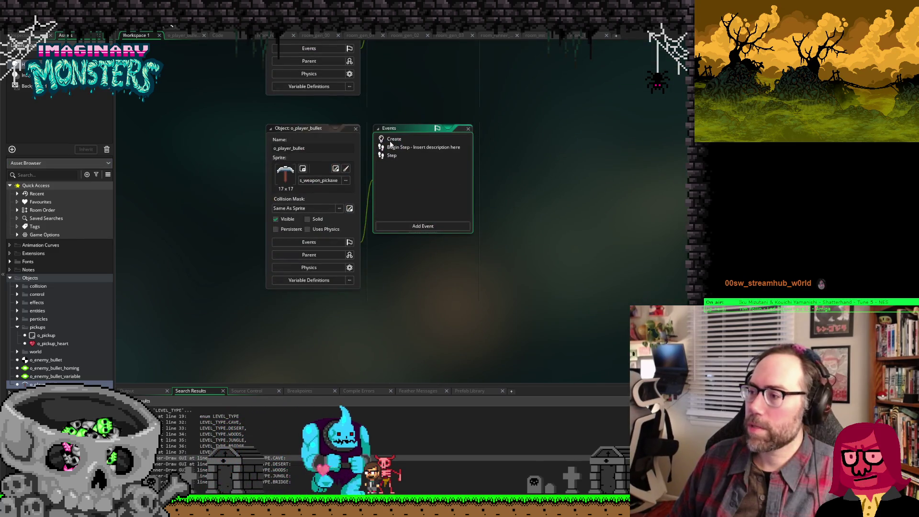
Step: Open o_player_bullet's Create, Begin Step and Step code and review the Step collision handling
{"action": "double_click", "coordinate": [391, 140]}
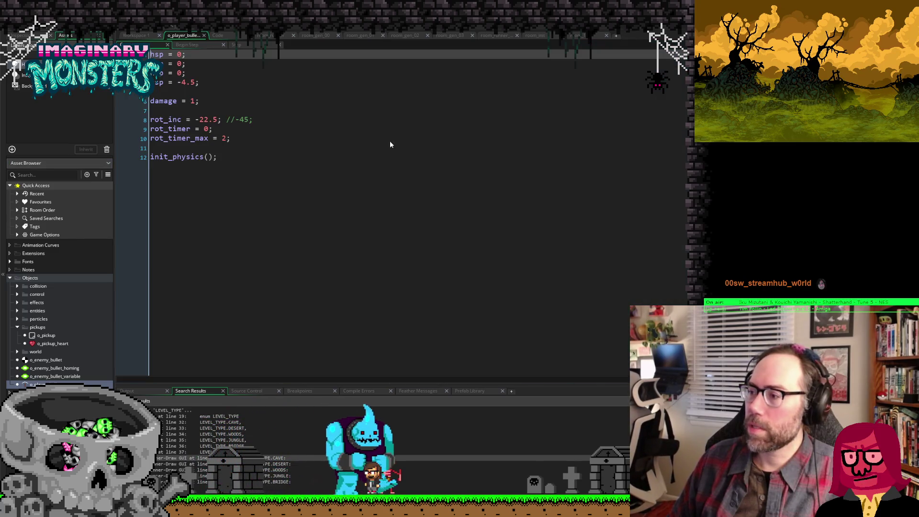
{"action": "left_click", "coordinate": [203, 36]}
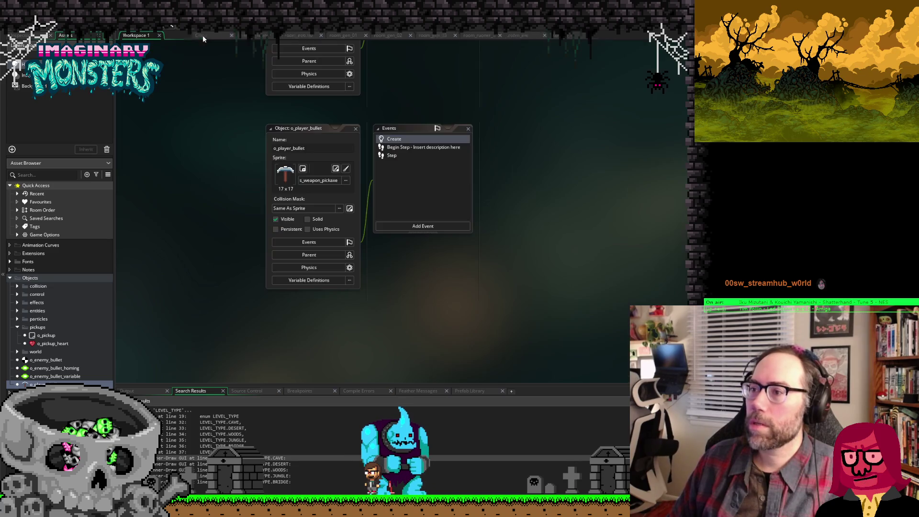
{"action": "double_click", "coordinate": [383, 138]}
{"action": "double_click", "coordinate": [393, 147]}
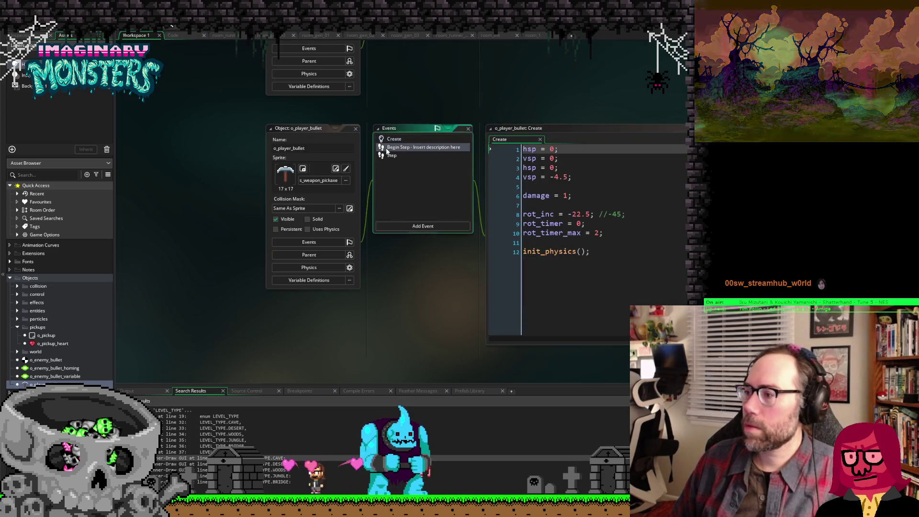
{"action": "double_click", "coordinate": [385, 156]}
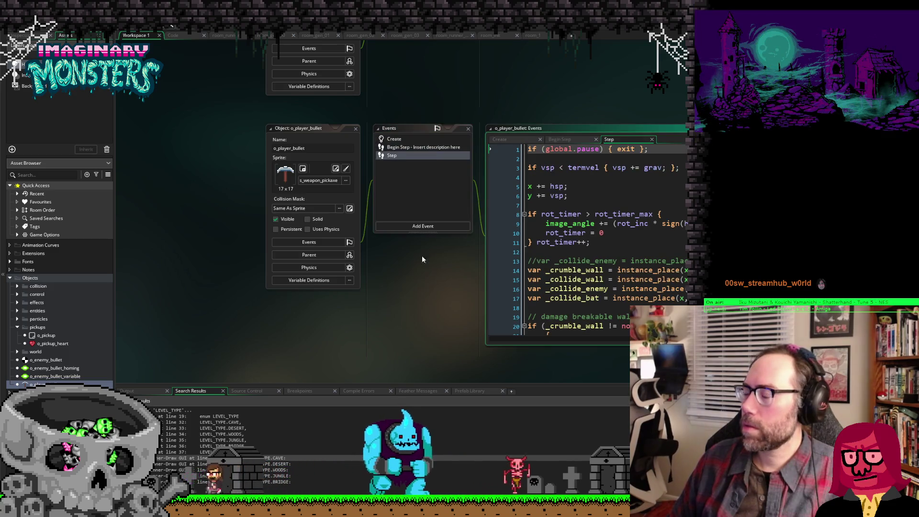
{"action": "scroll", "coordinate": [679, 237], "scroll_direction": "down", "scroll_amount": 12}
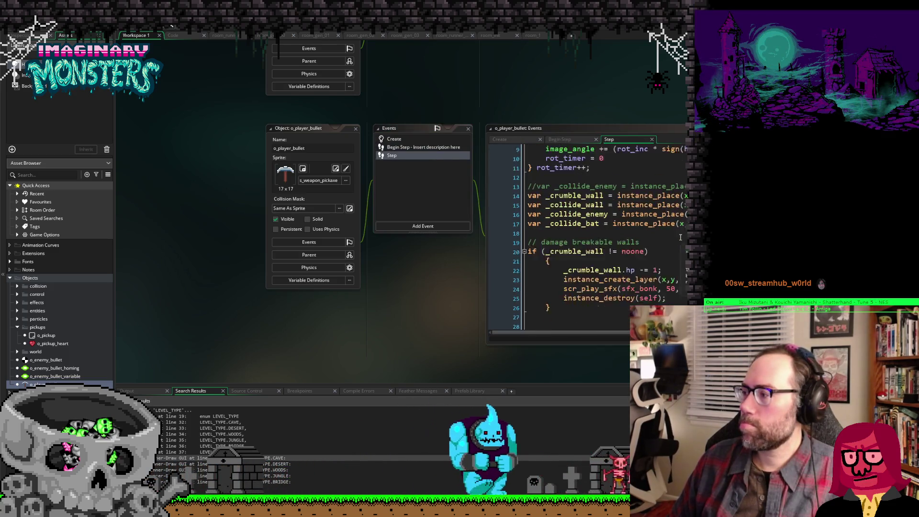
{"action": "scroll", "coordinate": [680, 237], "scroll_direction": "down", "scroll_amount": 7}
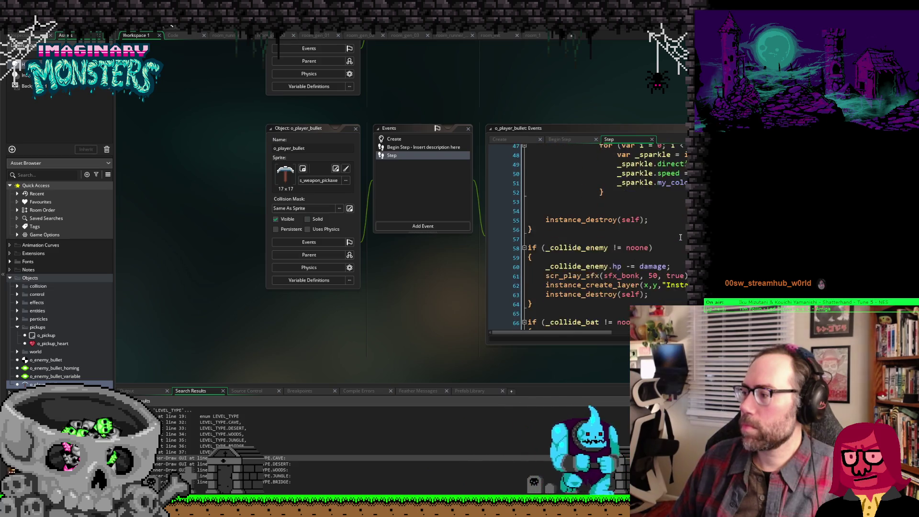
{"action": "scroll", "coordinate": [567, 271], "scroll_direction": "up", "scroll_amount": 19}
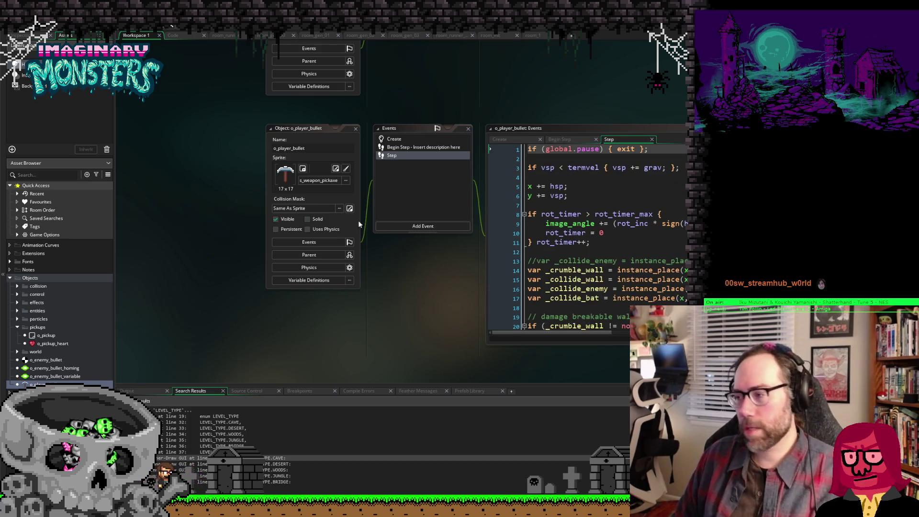
{"action": "scroll", "coordinate": [207, 200], "scroll_direction": "down", "scroll_amount": 2}
Step: Pan and zoom the workspace back to o_init_1's Create code and events list
{"action": "left_click_drag", "start_coordinate": [192, 173], "coordinate": [312, 353]}
{"action": "scroll", "coordinate": [316, 260], "scroll_direction": "up", "scroll_amount": 1}
{"action": "scroll", "coordinate": [315, 260], "scroll_direction": "up", "scroll_amount": 5}
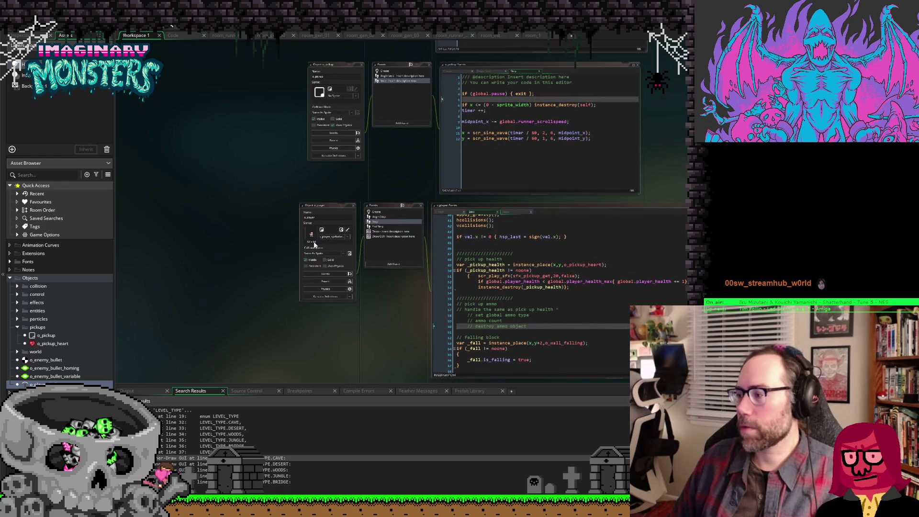
{"action": "scroll", "coordinate": [314, 244], "scroll_direction": "up", "scroll_amount": 1}
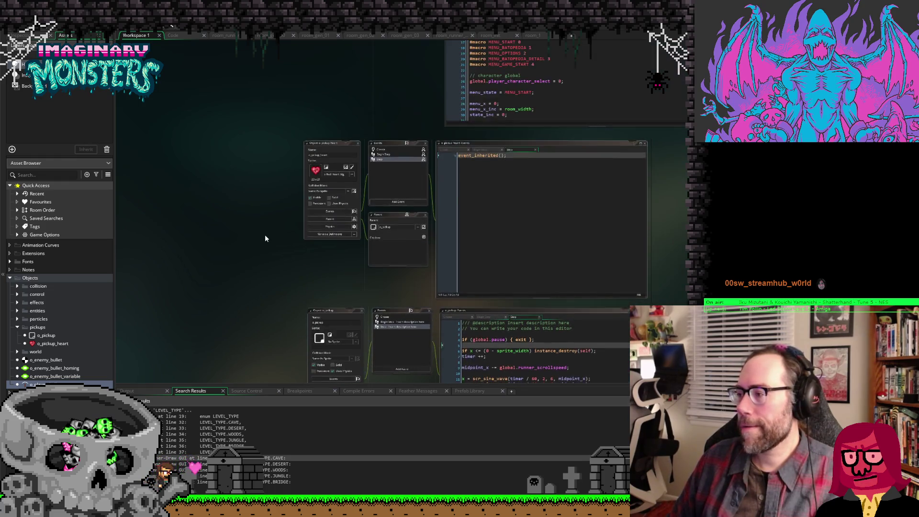
{"action": "scroll", "coordinate": [265, 238], "scroll_direction": "up", "scroll_amount": 4}
{"action": "scroll", "coordinate": [265, 235], "scroll_direction": "up", "scroll_amount": 1}
{"action": "scroll", "coordinate": [272, 225], "scroll_direction": "up", "scroll_amount": 4}
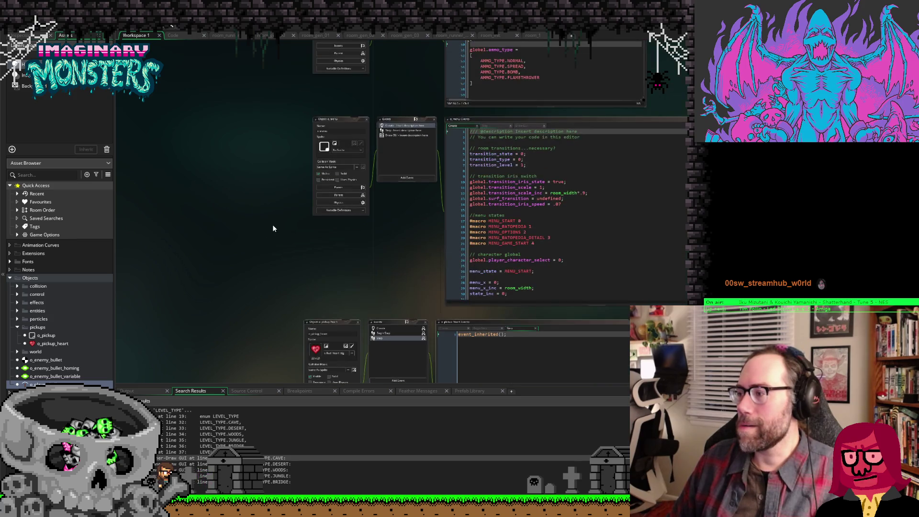
{"action": "scroll", "coordinate": [274, 214], "scroll_direction": "up", "scroll_amount": 4}
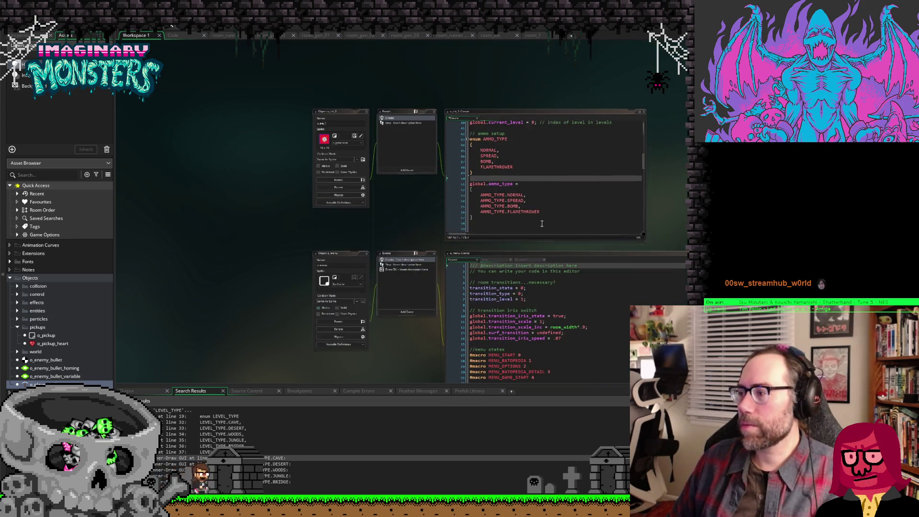
{"action": "scroll", "coordinate": [605, 222], "scroll_direction": "up", "scroll_amount": 3}
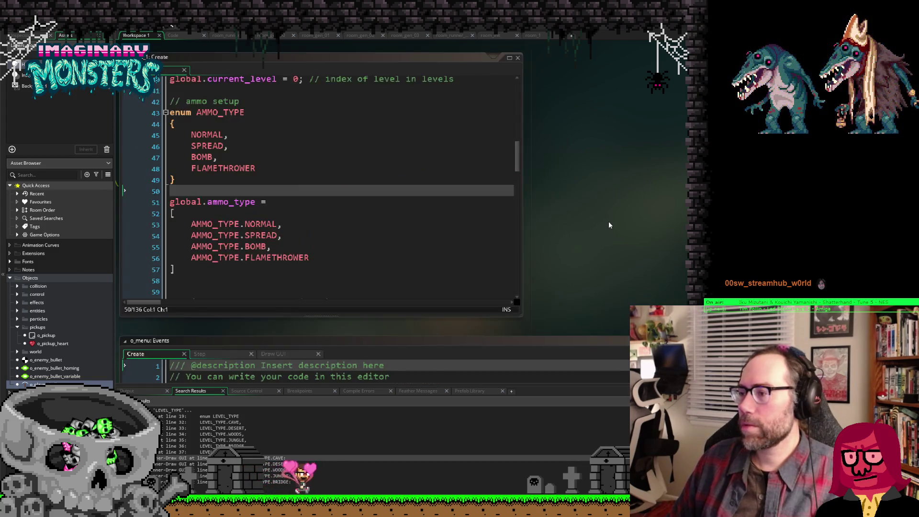
{"action": "left_click_drag", "start_coordinate": [609, 225], "coordinate": [708, 228]}
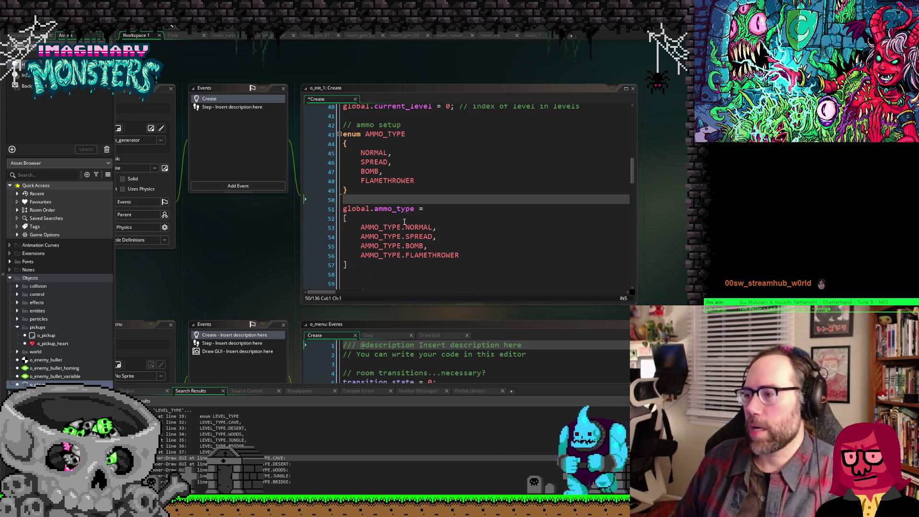
{"action": "left_click", "coordinate": [468, 207]}
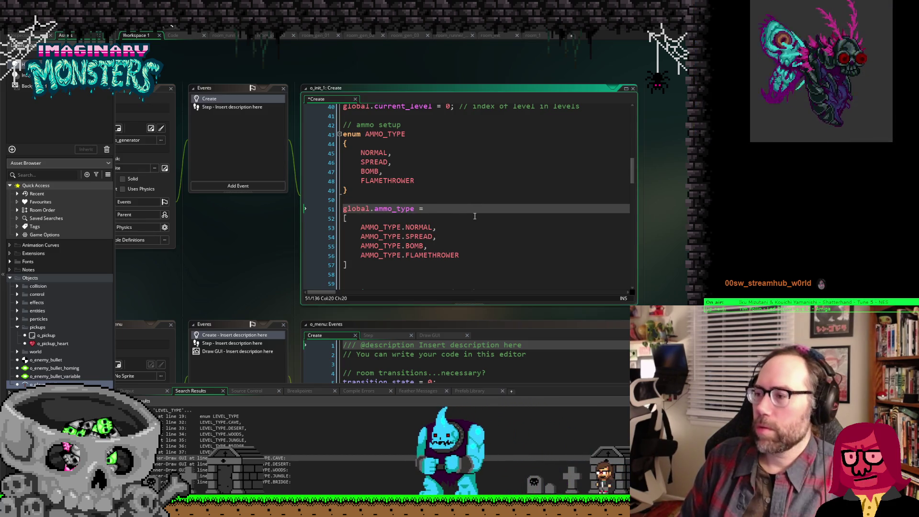
Step: Type NORMAL; on line 51 and compare it with the enum's NORMAL entry
{"action": "type", "text": "NORMAL"}
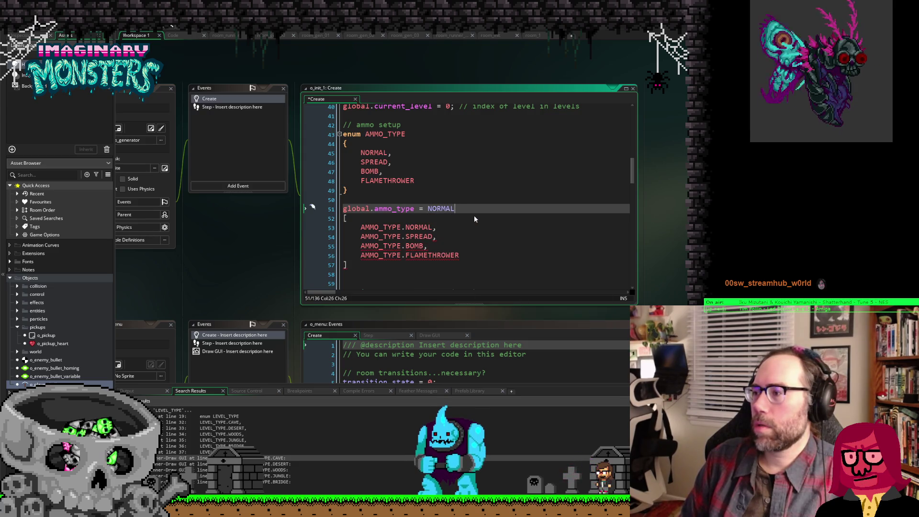
{"action": "type", "text": ";"}
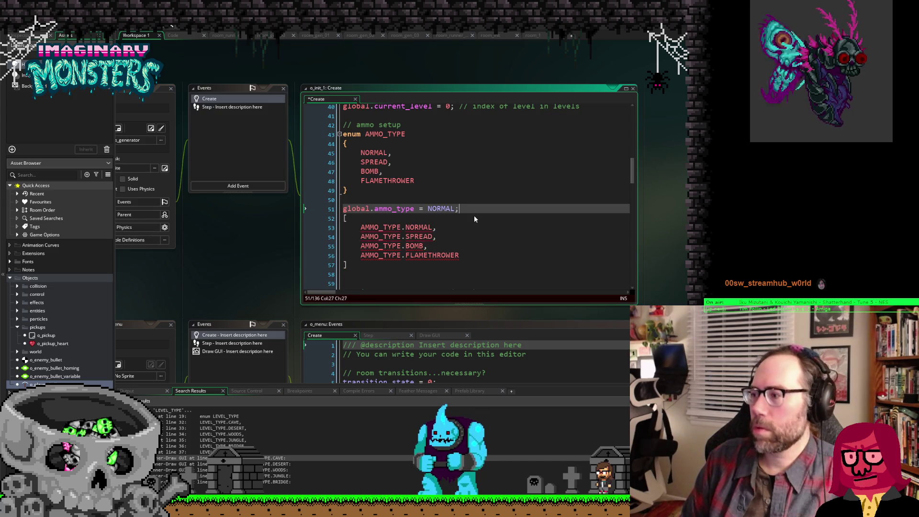
{"action": "left_click", "coordinate": [427, 209]}
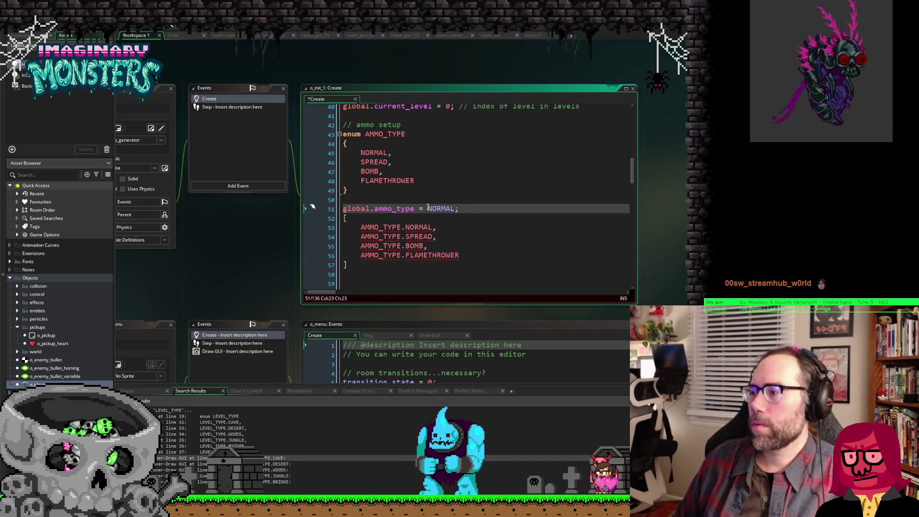
{"action": "left_click", "coordinate": [360, 152]}
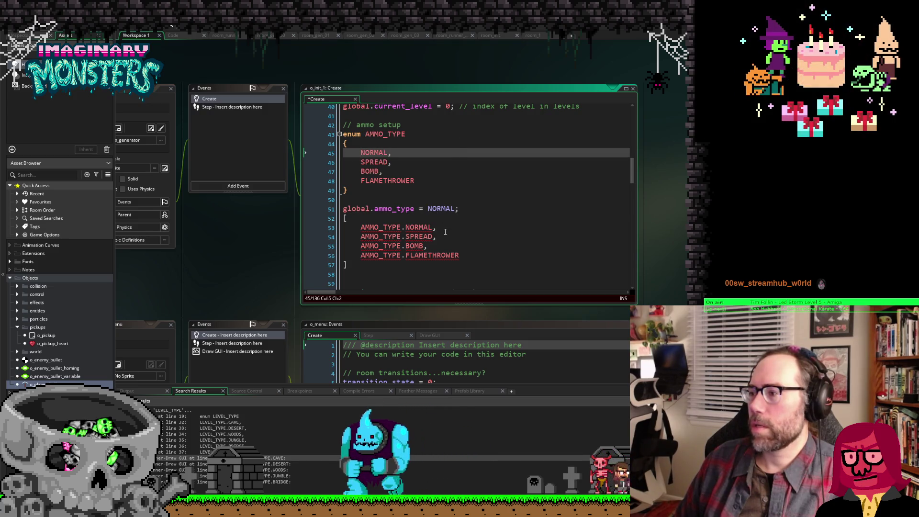
{"action": "left_click", "coordinate": [430, 209]}
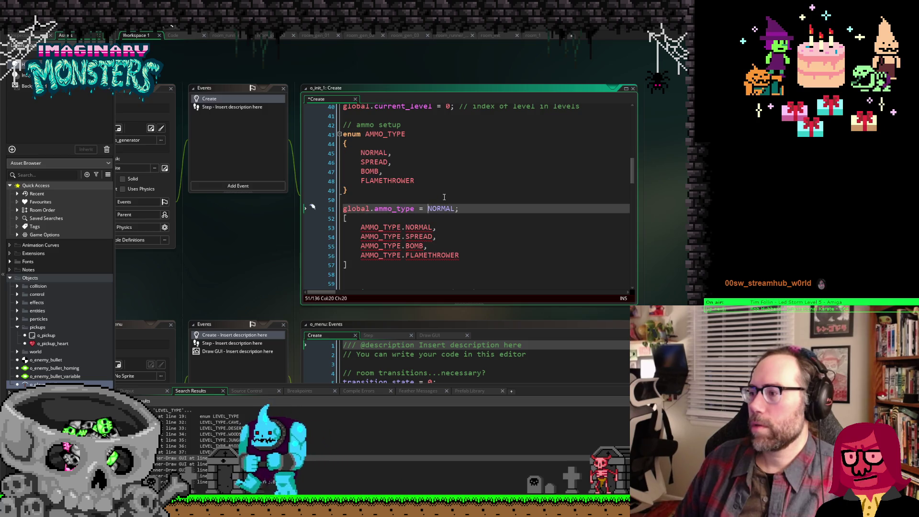
{"action": "key", "text": "Right"}
{"action": "key", "text": "Right"}
{"action": "key", "text": "Right"}
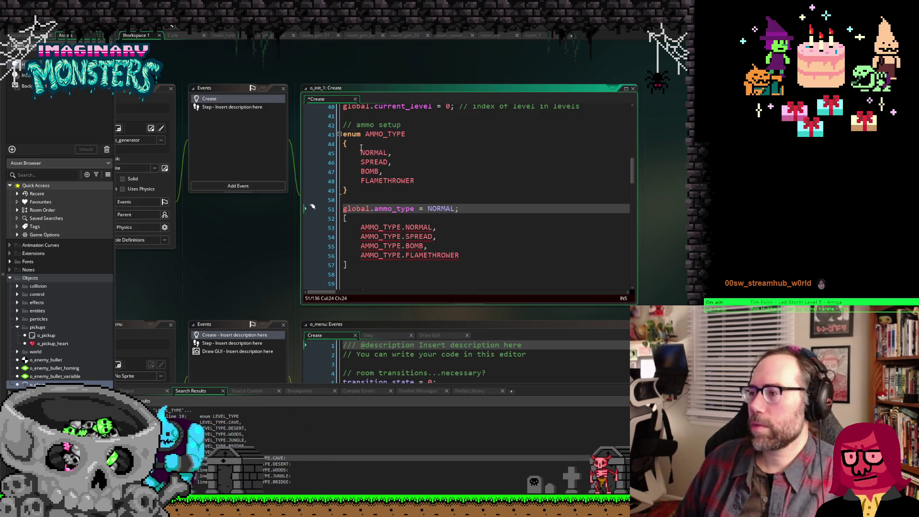
{"action": "left_click", "coordinate": [361, 152]}
{"action": "left_click", "coordinate": [429, 209]}
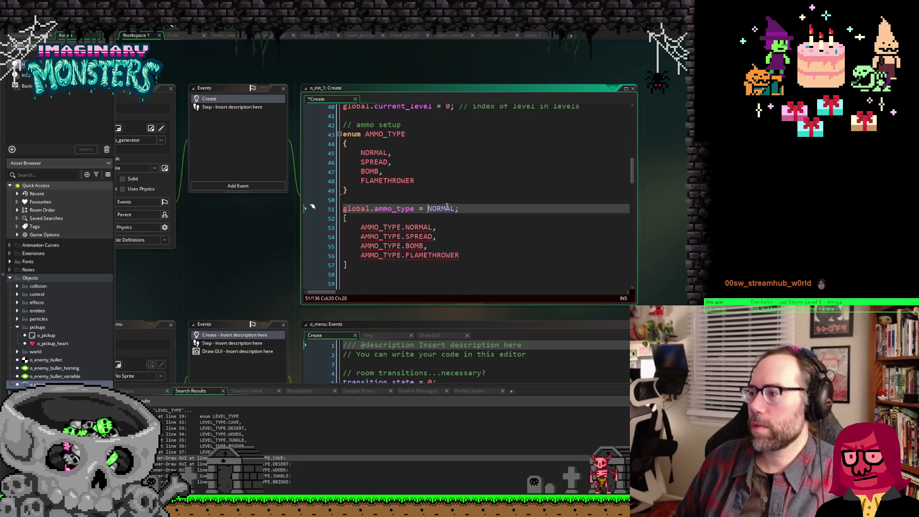
Step: Prefix NORMAL with AMMO_TYPE. so line 51 reads global.ammo_type = AMMO_TYPE.NORMAL
{"action": "type", "text": "#"}
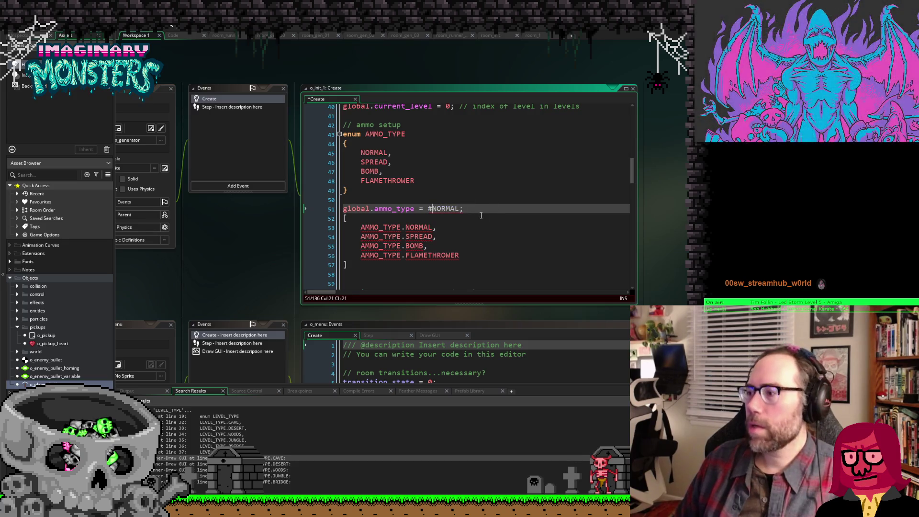
{"action": "key", "text": "BackSpace"}
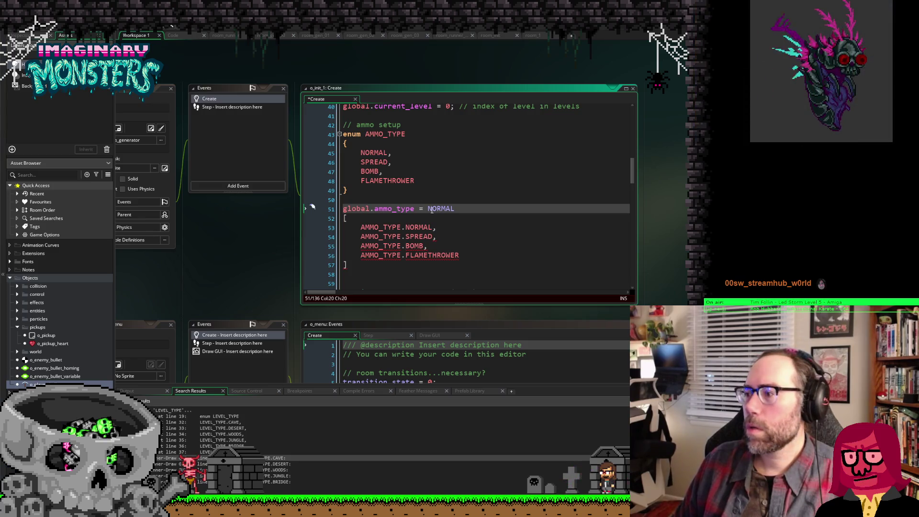
{"action": "type", "text": "AMMO"}
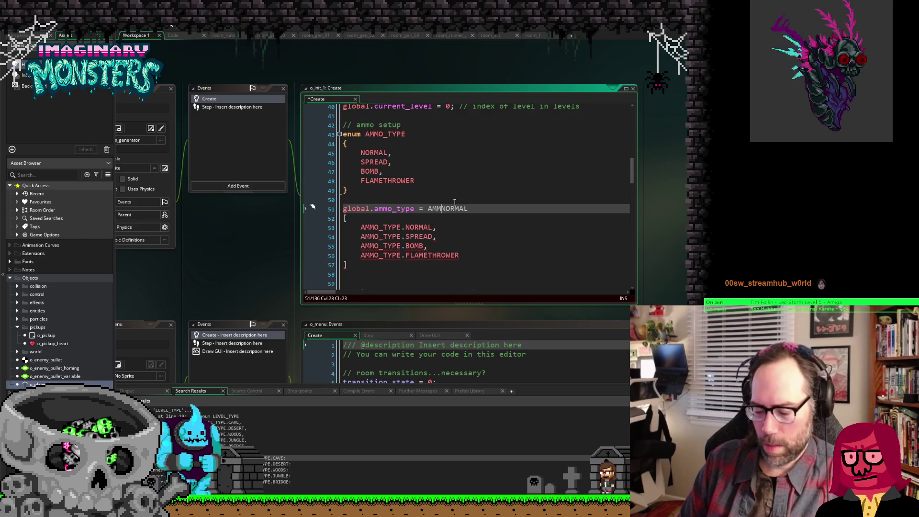
{"action": "type", "text": "_TY"}
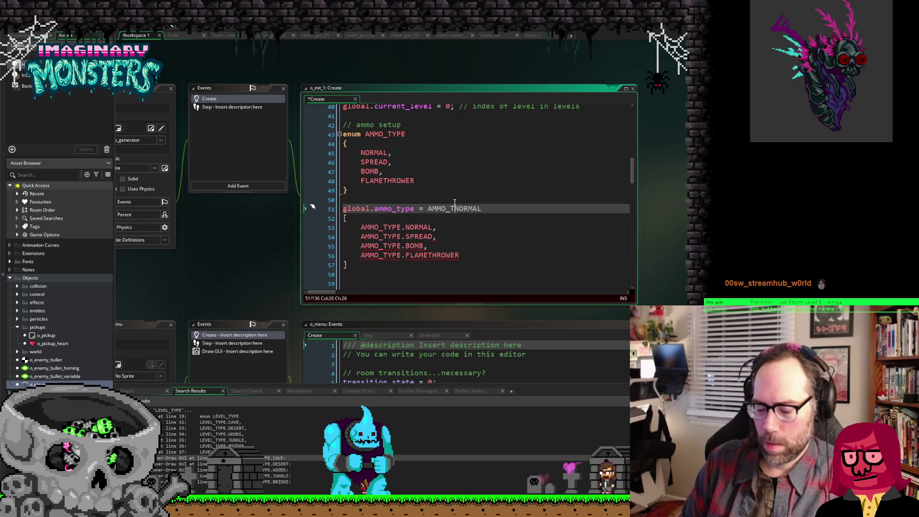
{"action": "type", "text": "PE."}
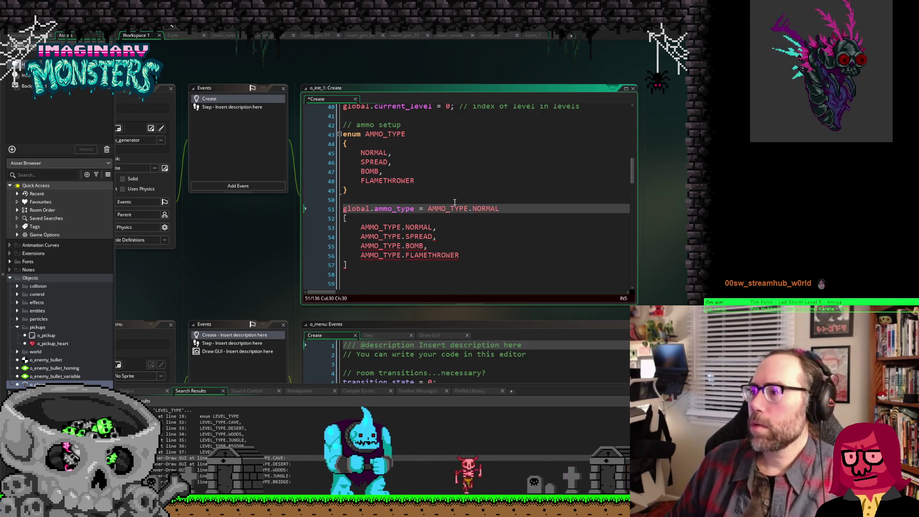
{"action": "key", "text": "Down"}
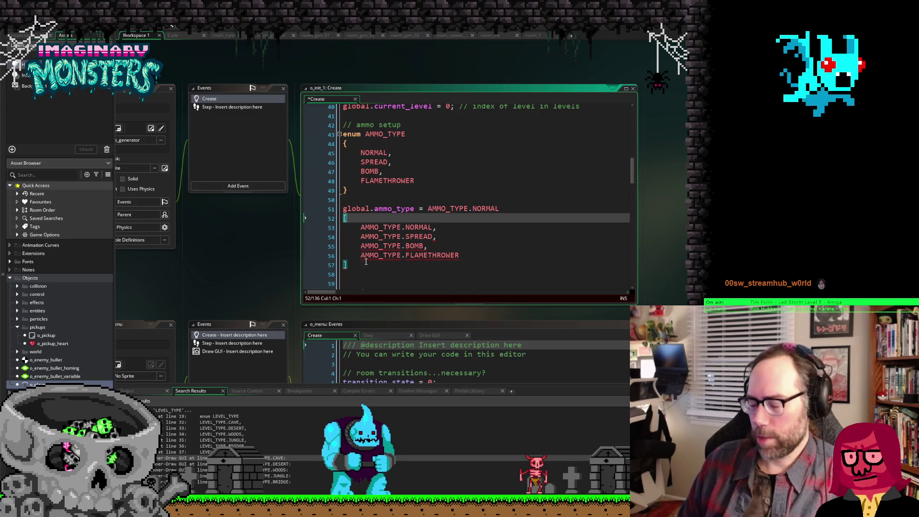
Step: Delete the bracketed four-entry AMMO_TYPE list below the assignment
{"action": "key", "text": "Right"}
{"action": "key", "text": "shift+Down"}
{"action": "key", "text": "shift+Down"}
{"action": "key", "text": "shift+Down"}
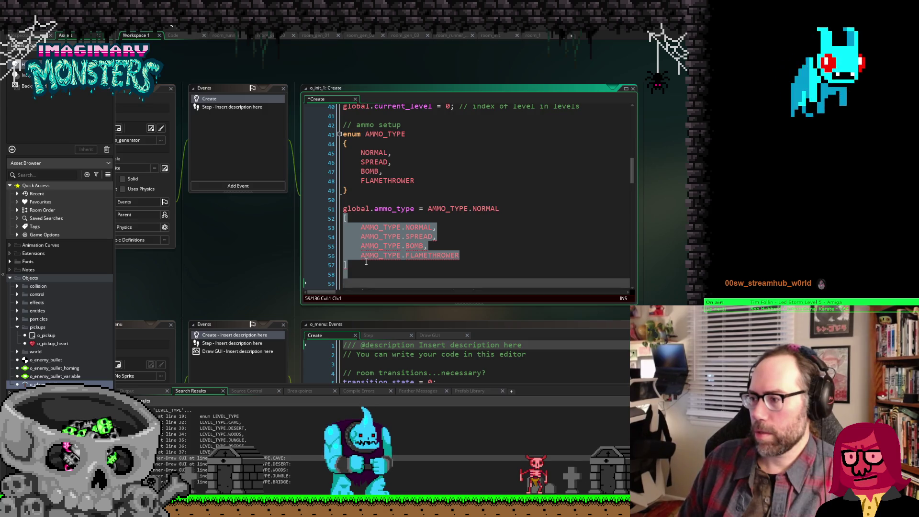
{"action": "key", "text": "Right"}
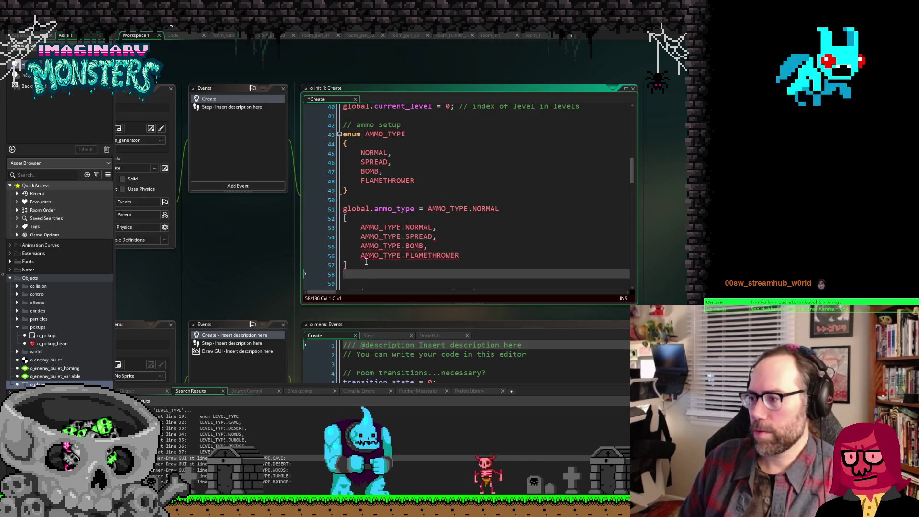
{"action": "key", "text": "shift+Up"}
{"action": "key", "text": "shift+Up"}
{"action": "key", "text": "shift+Up"}
{"action": "key", "text": "BackSpace"}
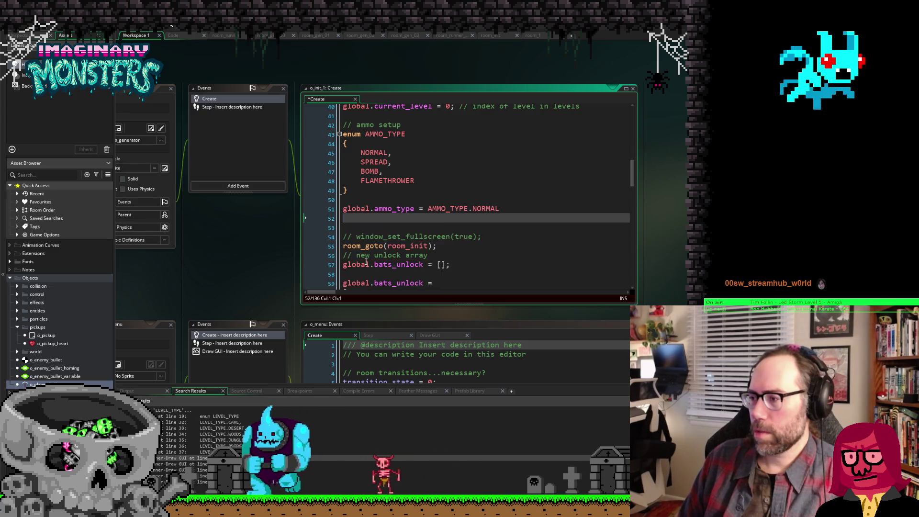
Step: Add a '// set default ammo' comment above the assignment and save
{"action": "left_click", "coordinate": [513, 213]}
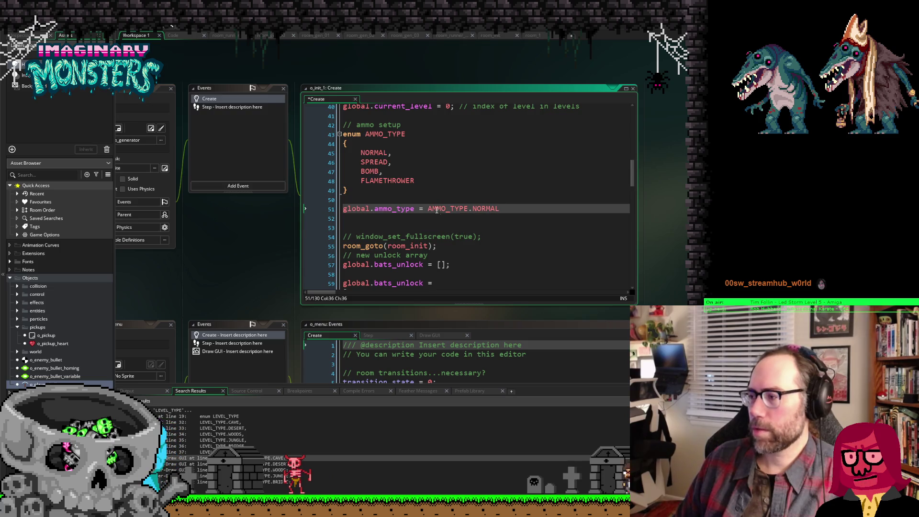
{"action": "left_click", "coordinate": [212, 255]}
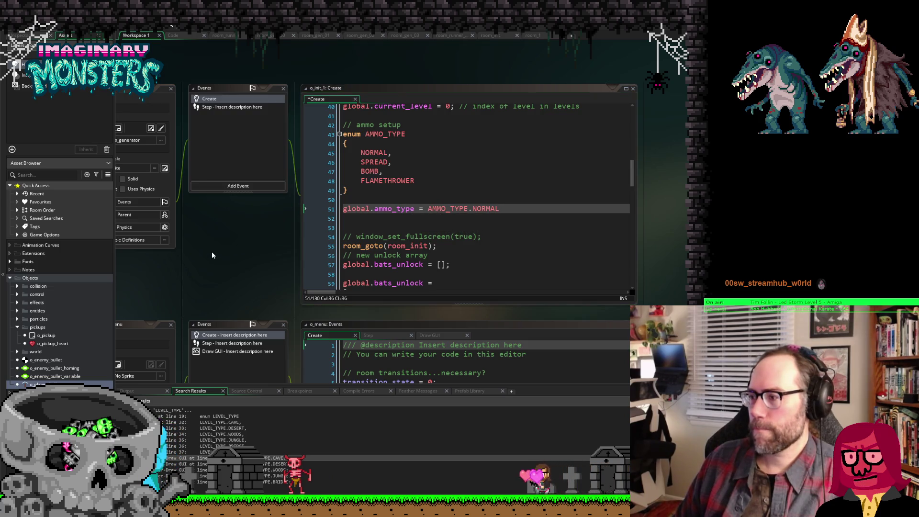
{"action": "left_click", "coordinate": [441, 198]}
{"action": "key", "text": "Return"}
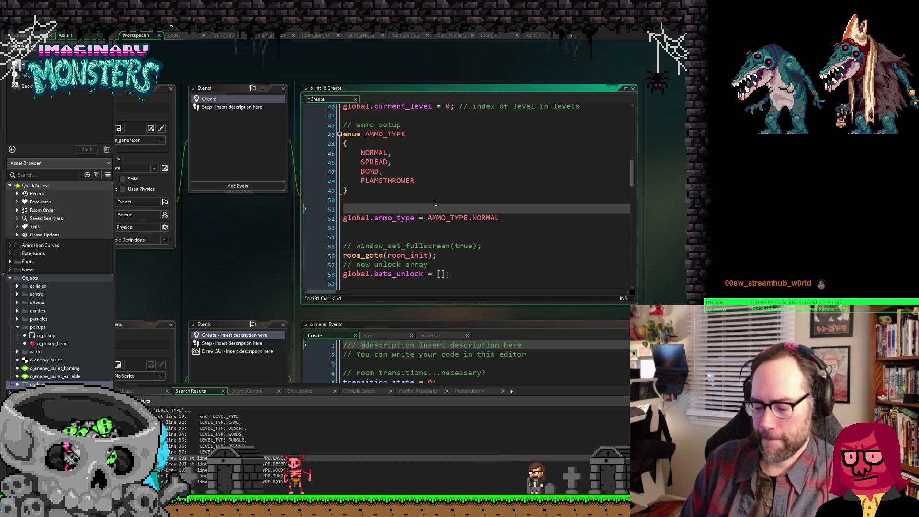
{"action": "type", "text": "// set de"}
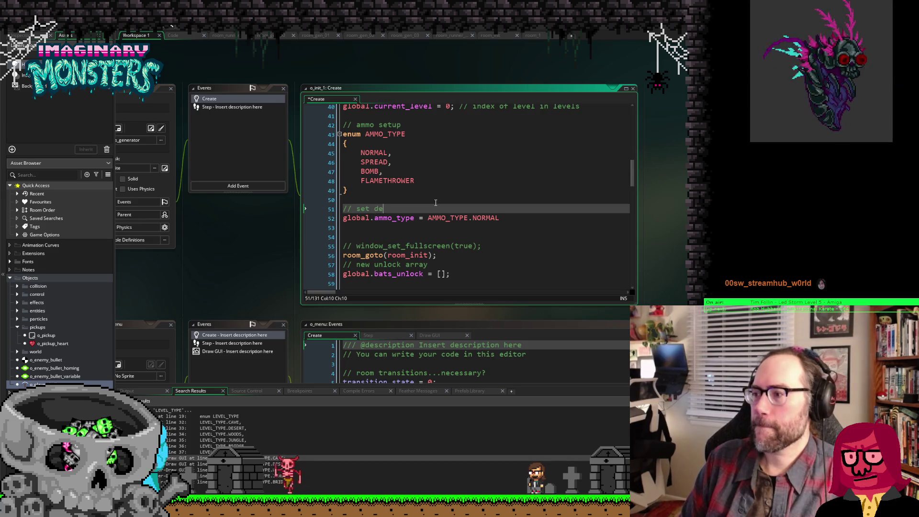
{"action": "type", "text": "fai"}
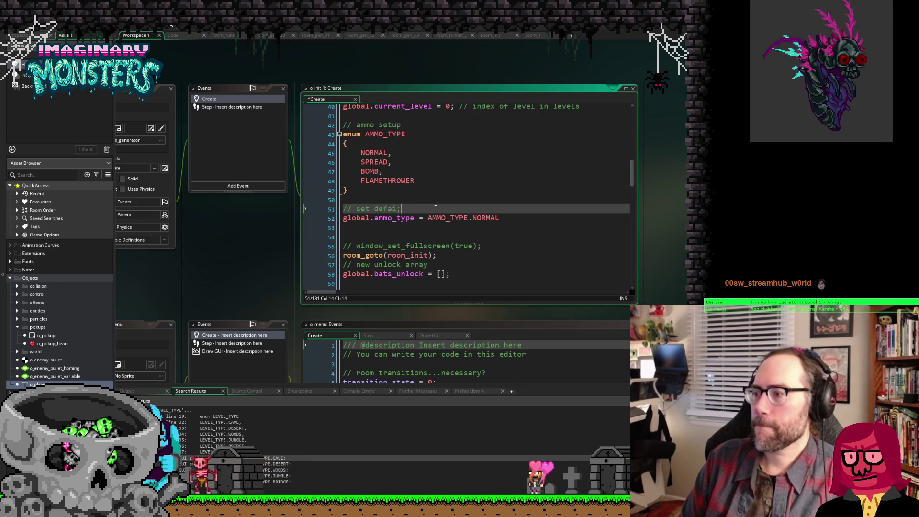
{"action": "type", "text": "lt"}
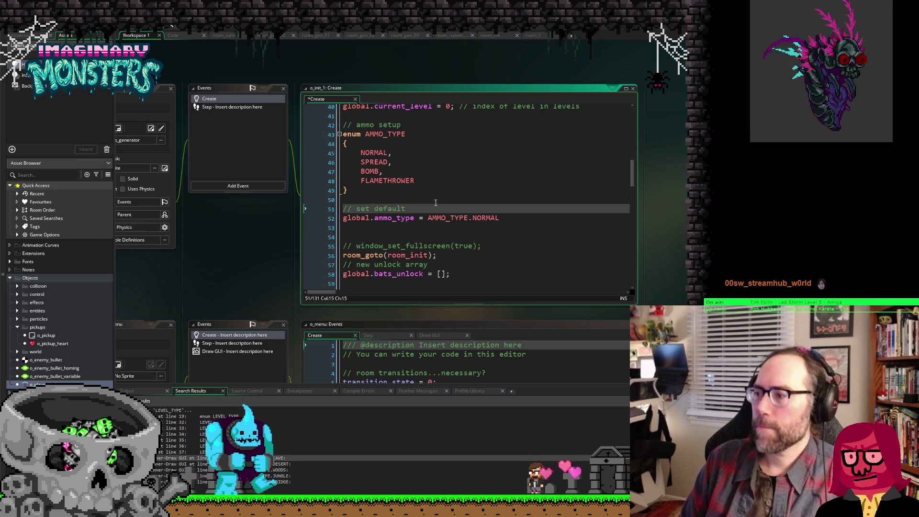
{"action": "type", "text": " ammo"}
{"action": "key", "text": "ctrl+s"}
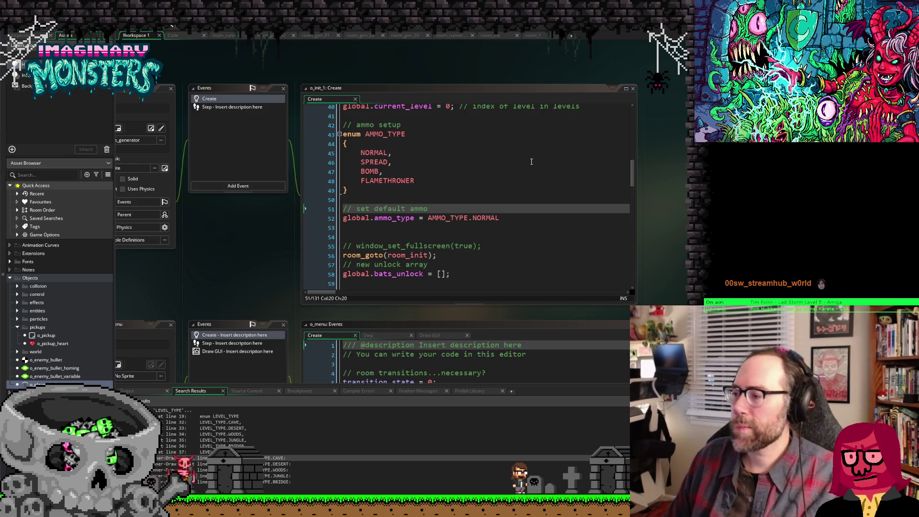
Step: Pan past the o_menu windows and scroll until o_pickup_heart's Step code calling event_inherited() shows
{"action": "left_click_drag", "start_coordinate": [683, 237], "coordinate": [751, 183]}
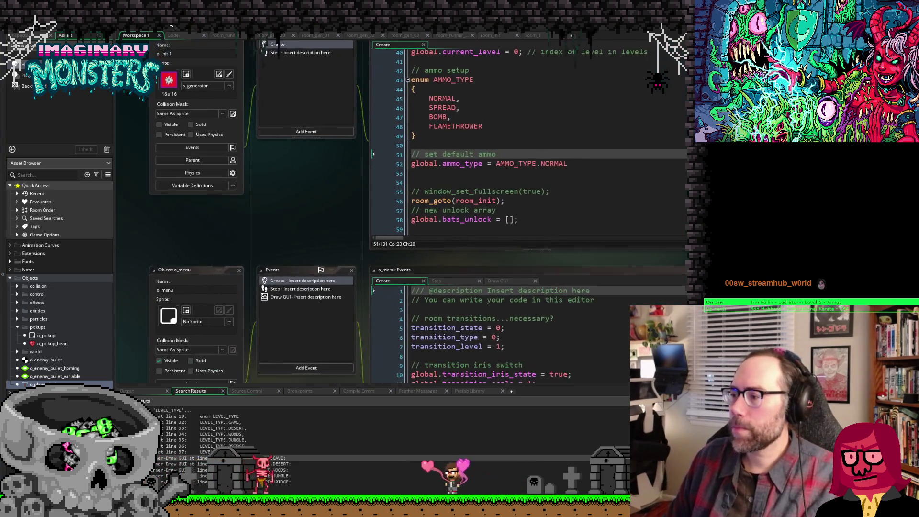
{"action": "left_click_drag", "start_coordinate": [672, 300], "coordinate": [684, 255]}
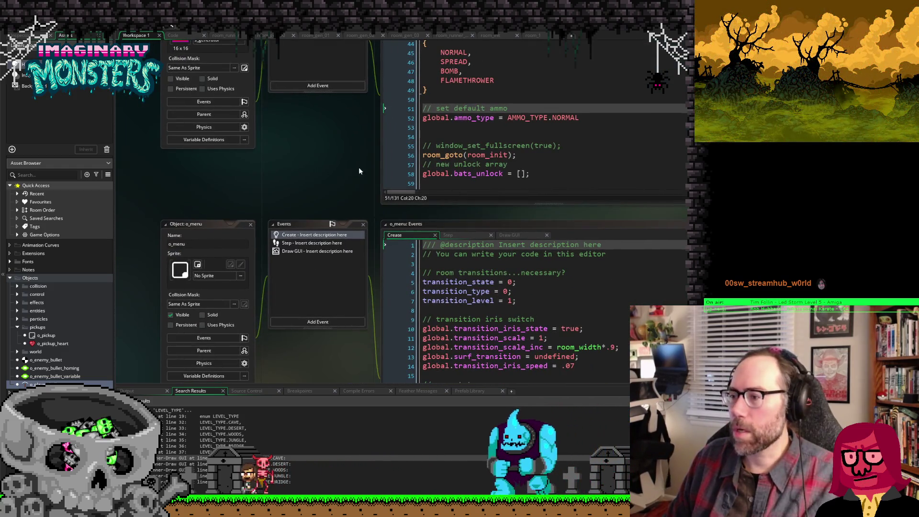
{"action": "left_click_drag", "start_coordinate": [263, 182], "coordinate": [280, 97]}
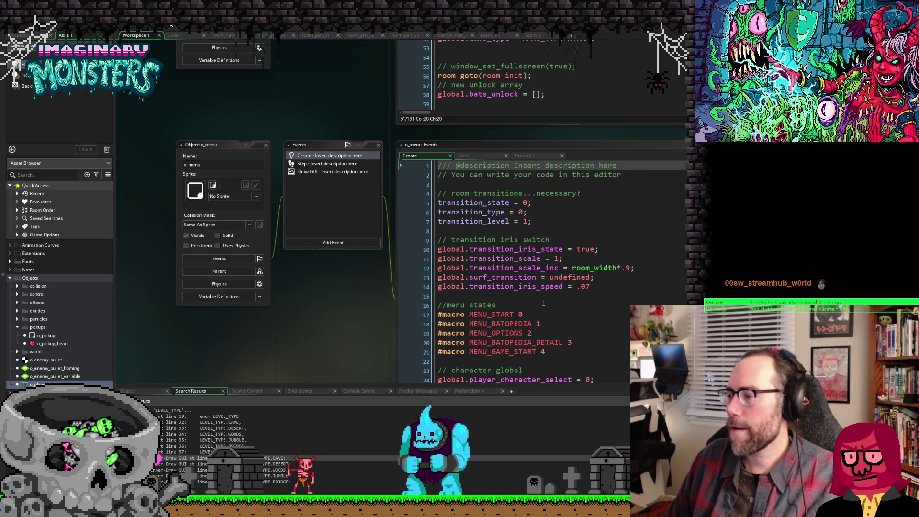
{"action": "scroll", "coordinate": [543, 302], "scroll_direction": "down", "scroll_amount": 2}
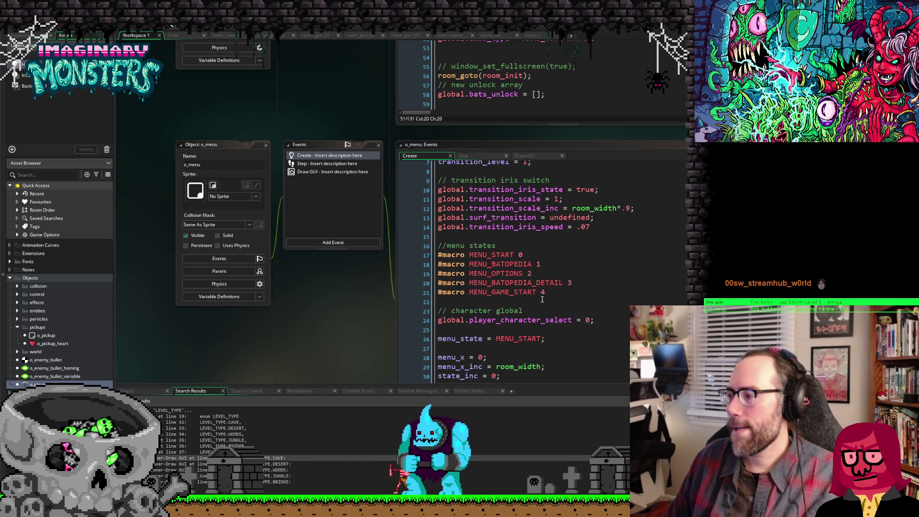
{"action": "scroll", "coordinate": [389, 266], "scroll_direction": "up", "scroll_amount": 5}
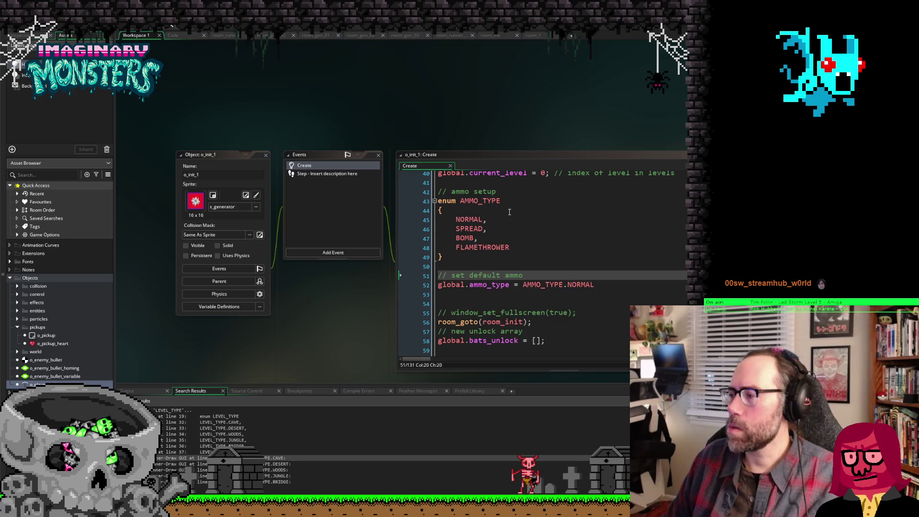
{"action": "scroll", "coordinate": [526, 286], "scroll_direction": "up", "scroll_amount": 1}
{"action": "scroll", "coordinate": [661, 280], "scroll_direction": "down", "scroll_amount": 4}
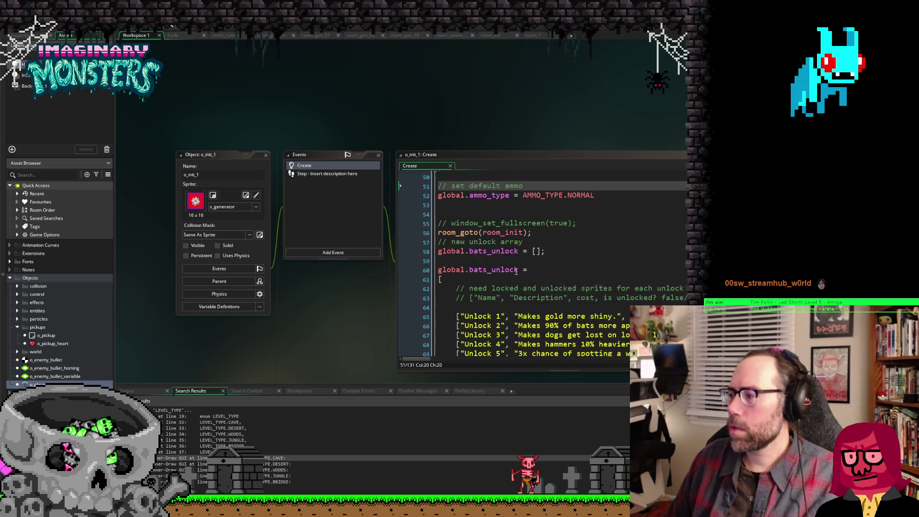
{"action": "scroll", "coordinate": [431, 119], "scroll_direction": "down", "scroll_amount": 2}
{"action": "scroll", "coordinate": [431, 119], "scroll_direction": "up", "scroll_amount": 3}
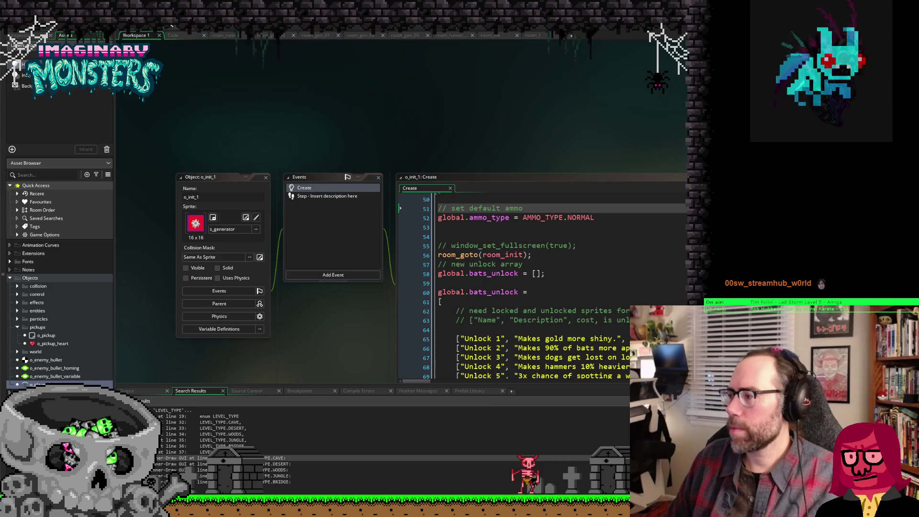
{"action": "scroll", "coordinate": [141, 244], "scroll_direction": "down", "scroll_amount": 10}
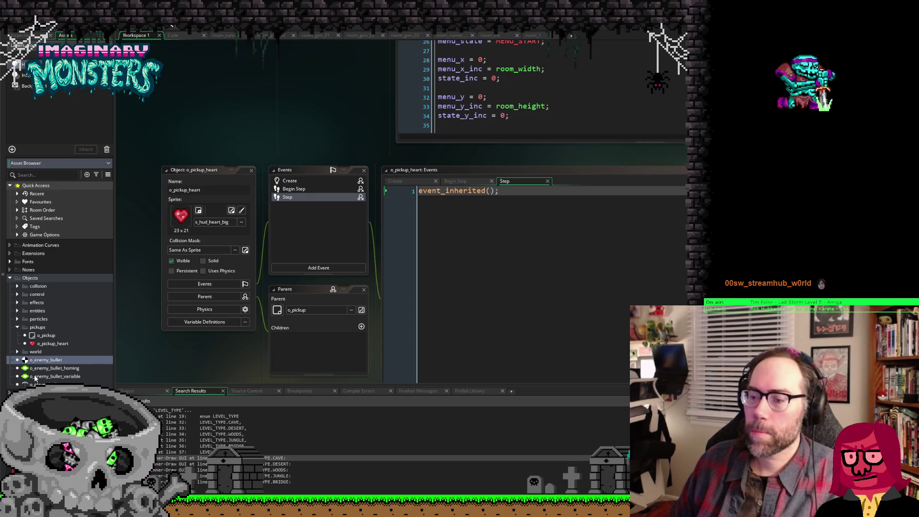
Step: Duplicate o_pickup_heart, rename the copy o_pickup_ammo, and open its editor
{"action": "left_click", "coordinate": [39, 344]}
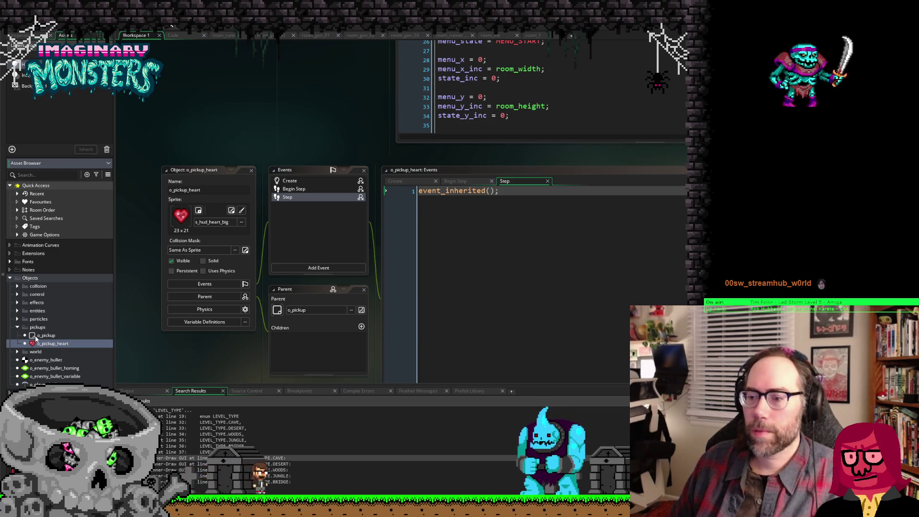
{"action": "key", "text": "ctrl+d"}
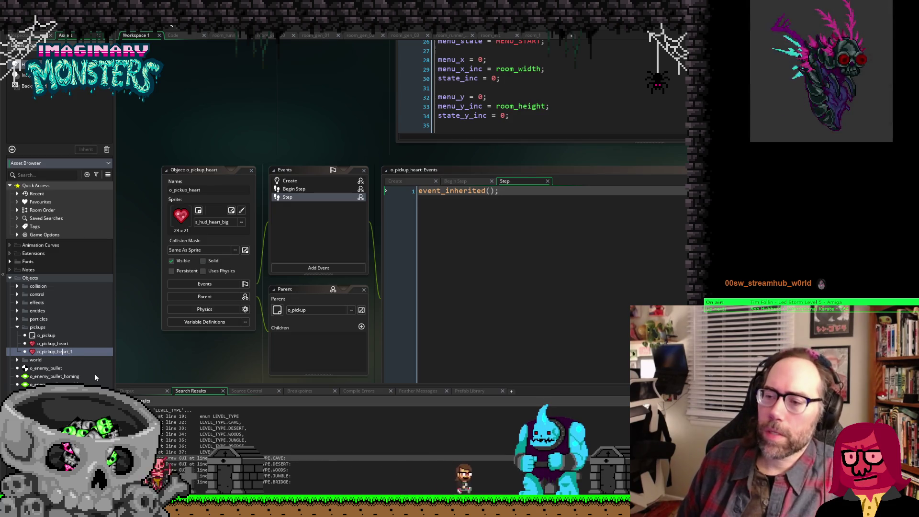
{"action": "key", "text": "End"}
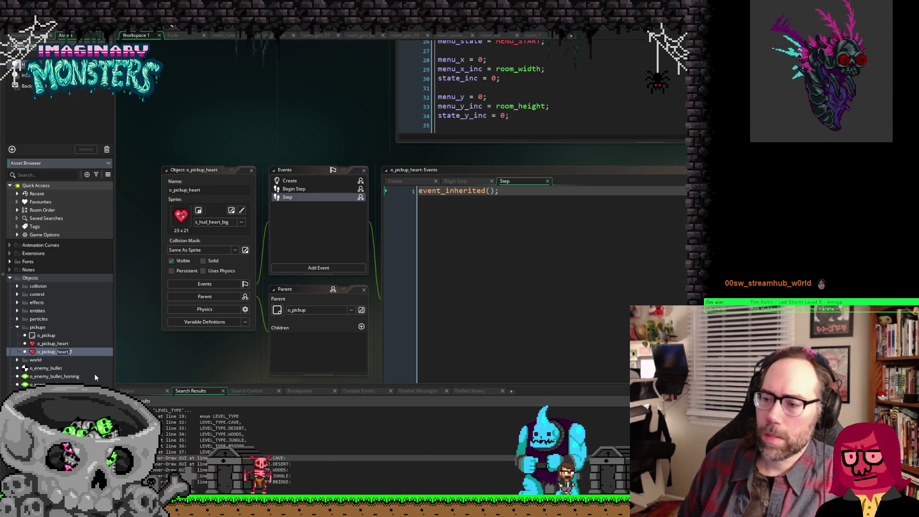
{"action": "key", "text": "BackSpace"}
{"action": "key", "text": "BackSpace"}
{"action": "key", "text": "BackSpace"}
{"action": "type", "text": "ammo"}
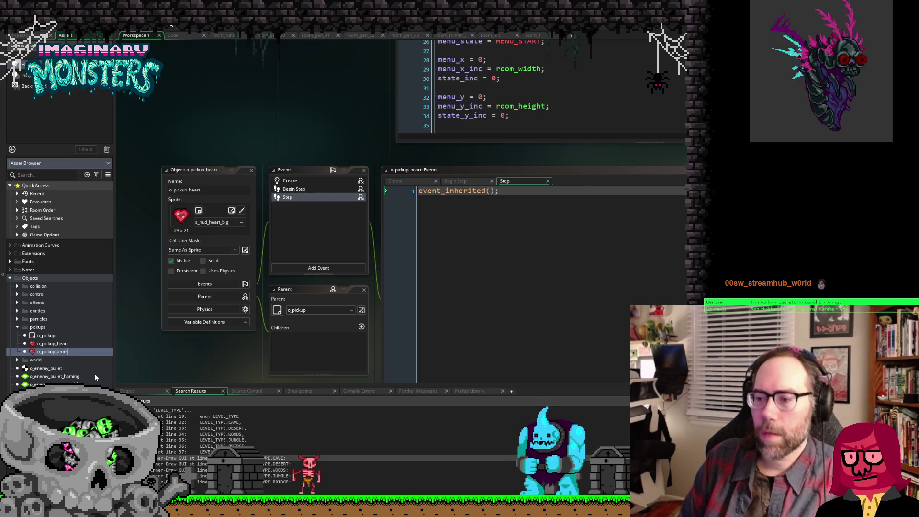
{"action": "key", "text": "Return"}
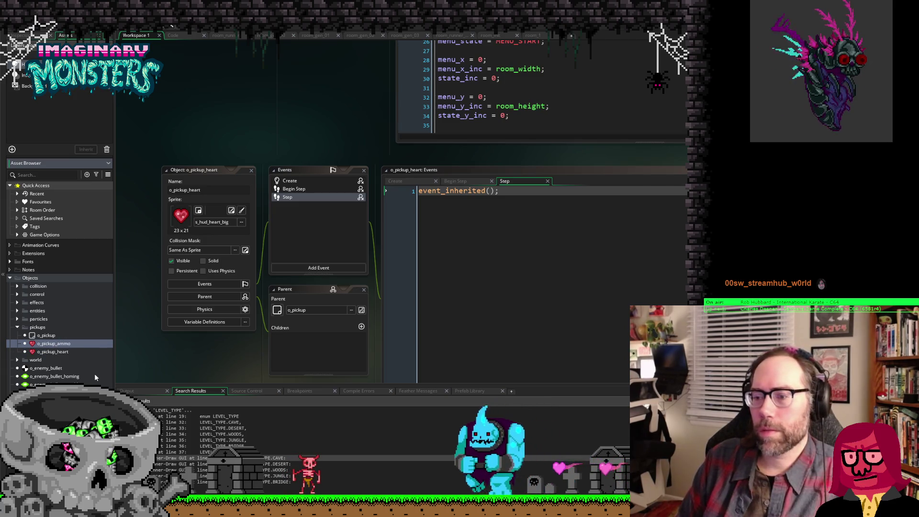
{"action": "double_click", "coordinate": [35, 344]}
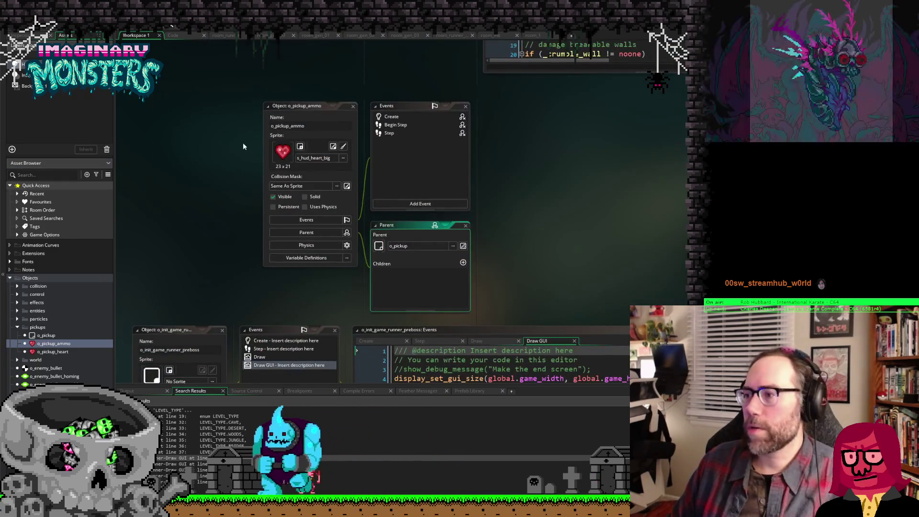
Step: Give o_pickup_ammo the s_projectile_wave sprite from the weapons folder, undoing a trial pickaxe choice
{"action": "left_click", "coordinate": [340, 154]}
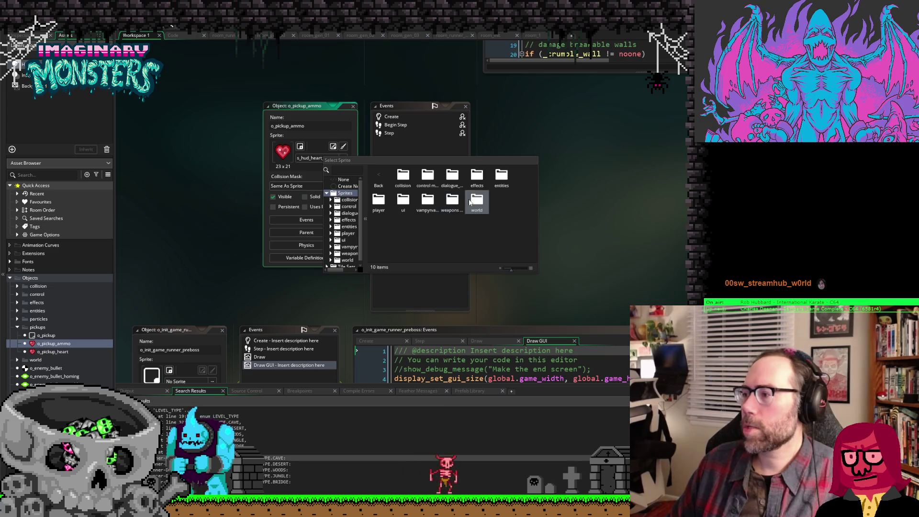
{"action": "double_click", "coordinate": [419, 201]}
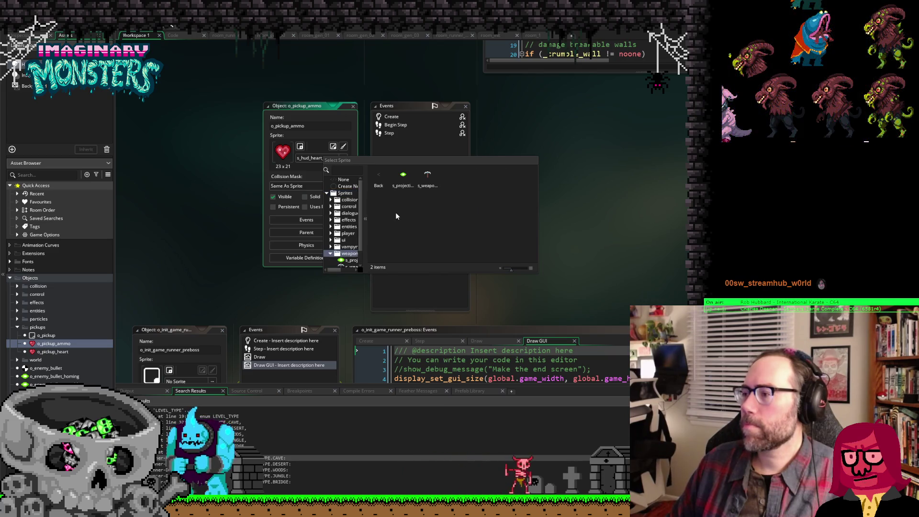
{"action": "left_click", "coordinate": [404, 182]}
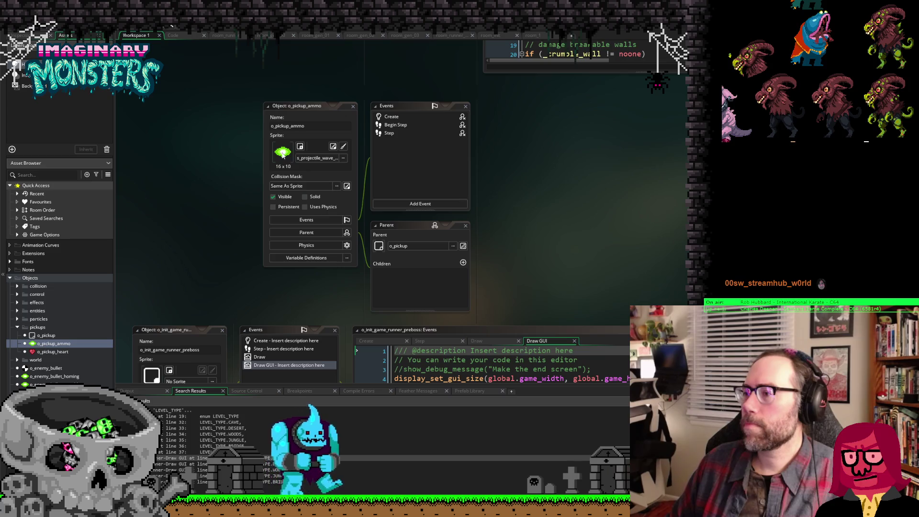
{"action": "left_click", "coordinate": [343, 158]}
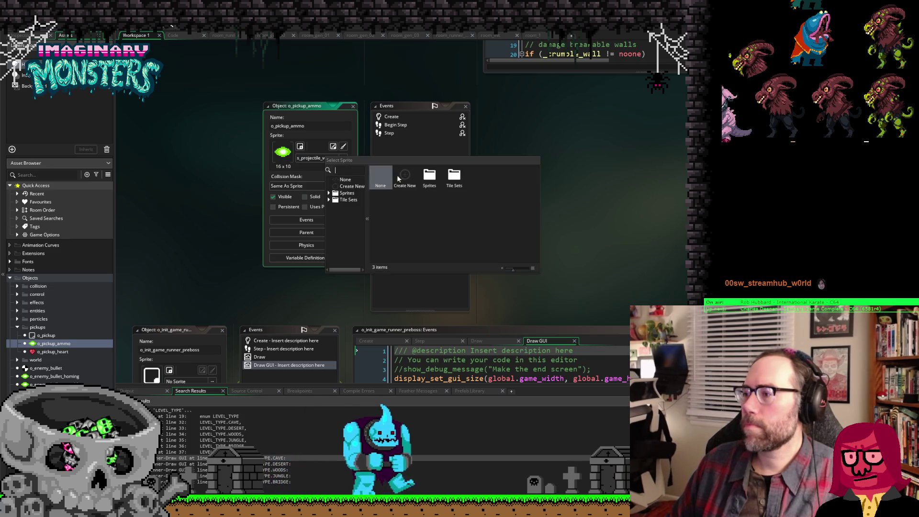
{"action": "double_click", "coordinate": [429, 176]}
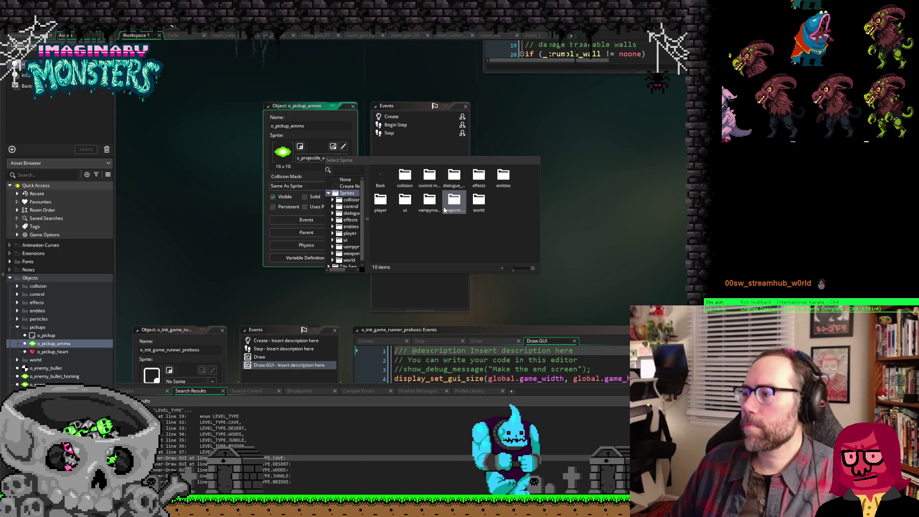
{"action": "double_click", "coordinate": [451, 197]}
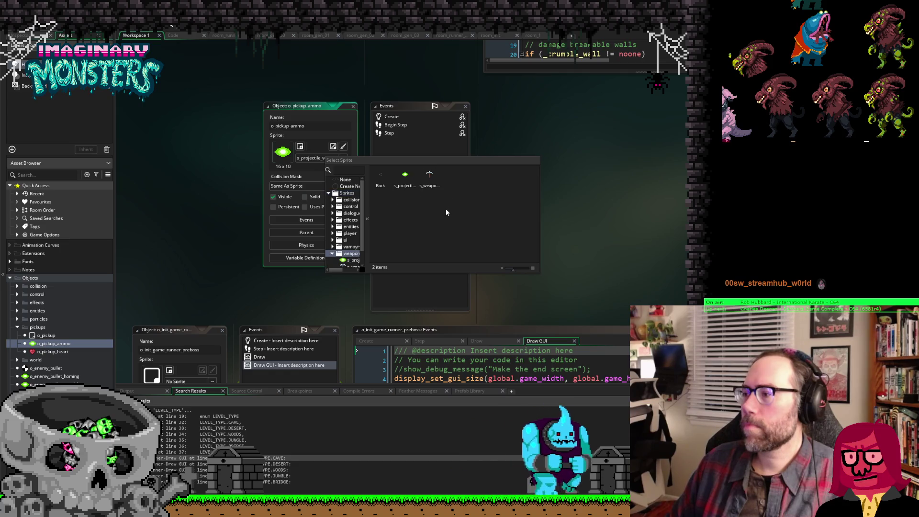
{"action": "double_click", "coordinate": [429, 181]}
{"action": "key", "text": "ctrl+z"}
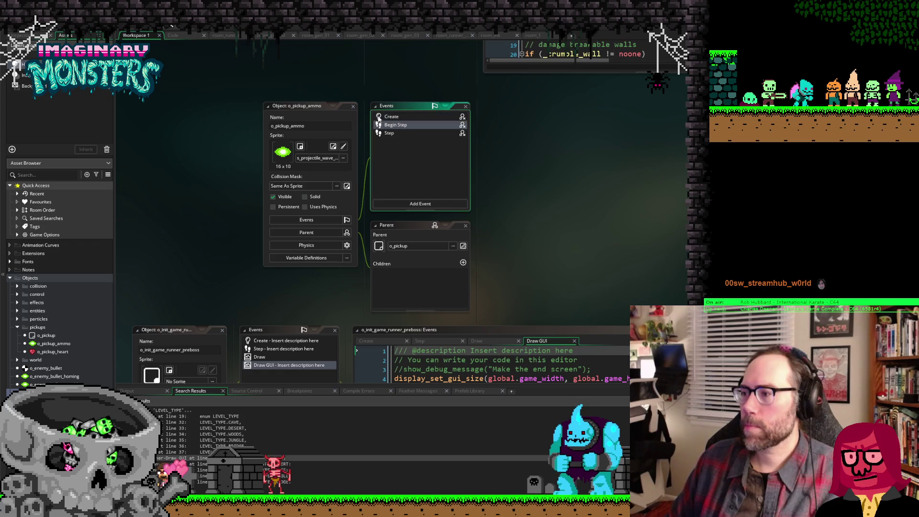
Step: Review o_pickup_ammo's Create code calling event_inherited(), then start editing the object's Name field
{"action": "left_click", "coordinate": [378, 117]}
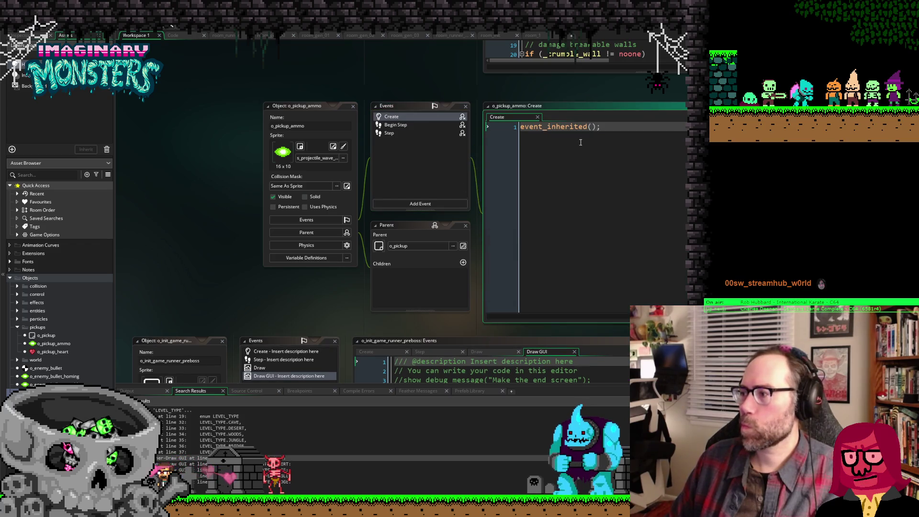
{"action": "scroll", "coordinate": [497, 149], "scroll_direction": "up", "scroll_amount": 5}
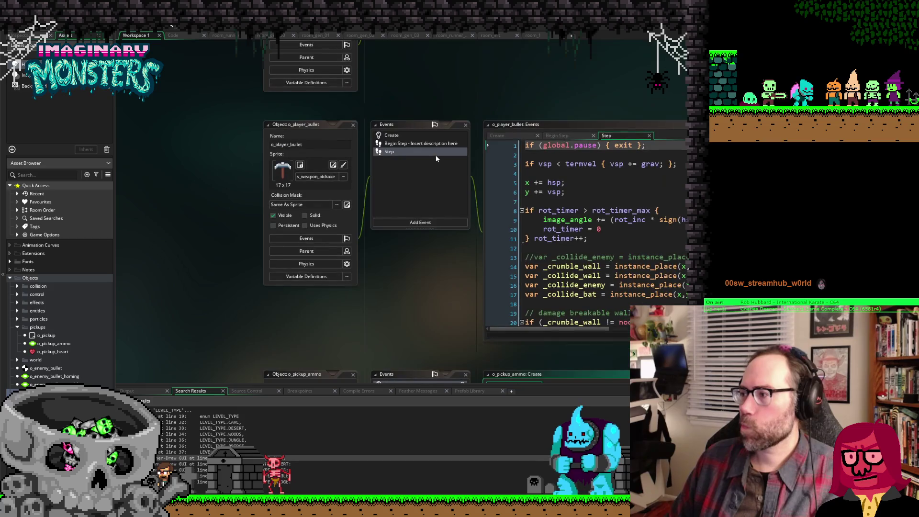
{"action": "scroll", "coordinate": [487, 250], "scroll_direction": "down", "scroll_amount": 8}
{"action": "scroll", "coordinate": [511, 226], "scroll_direction": "up", "scroll_amount": 8}
{"action": "scroll", "coordinate": [511, 226], "scroll_direction": "up", "scroll_amount": 2}
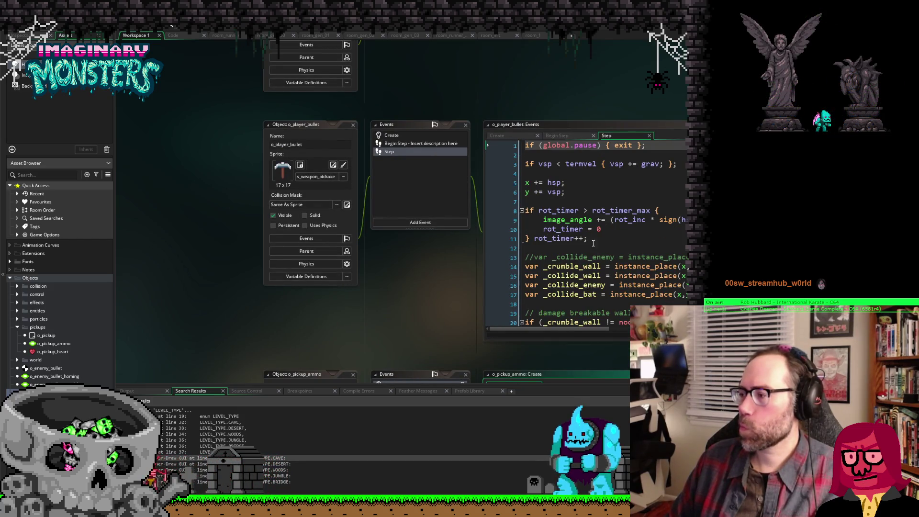
{"action": "scroll", "coordinate": [174, 206], "scroll_direction": "up", "scroll_amount": 10}
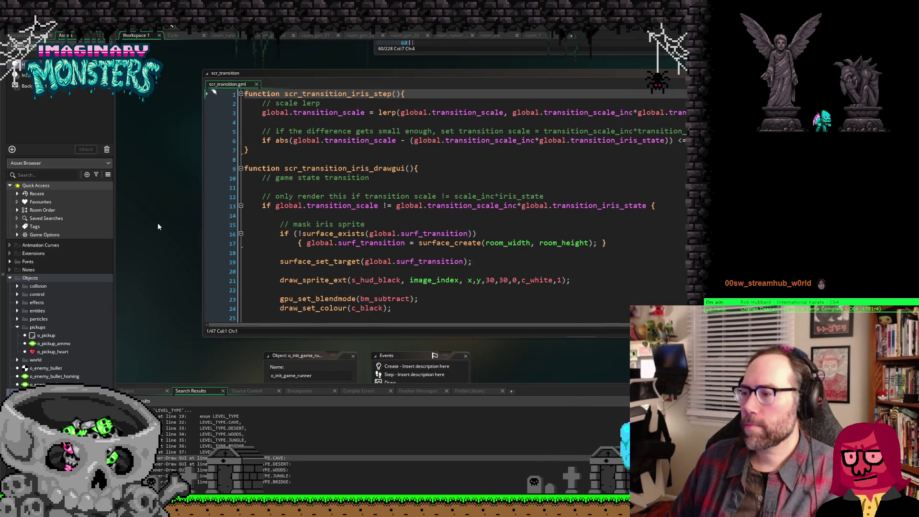
{"action": "scroll", "coordinate": [157, 220], "scroll_direction": "down", "scroll_amount": 10}
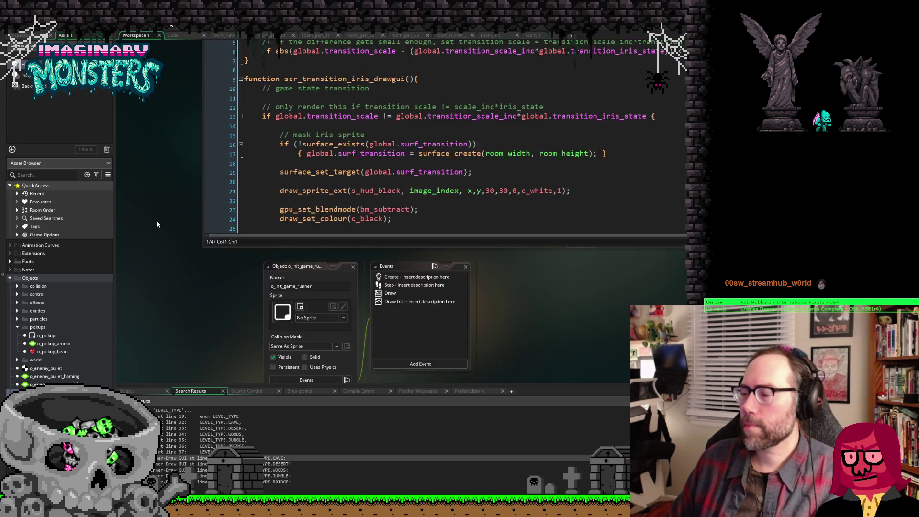
{"action": "scroll", "coordinate": [156, 223], "scroll_direction": "down", "scroll_amount": 2}
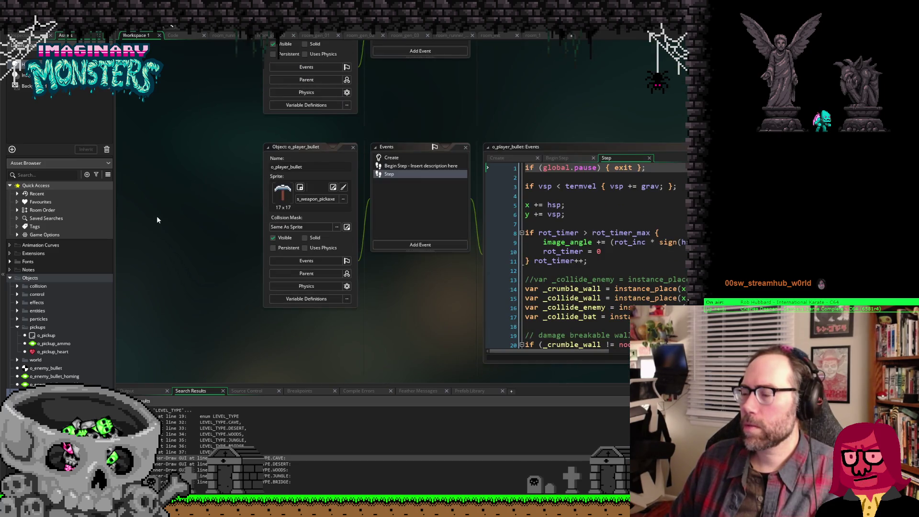
{"action": "scroll", "coordinate": [157, 219], "scroll_direction": "down", "scroll_amount": 5}
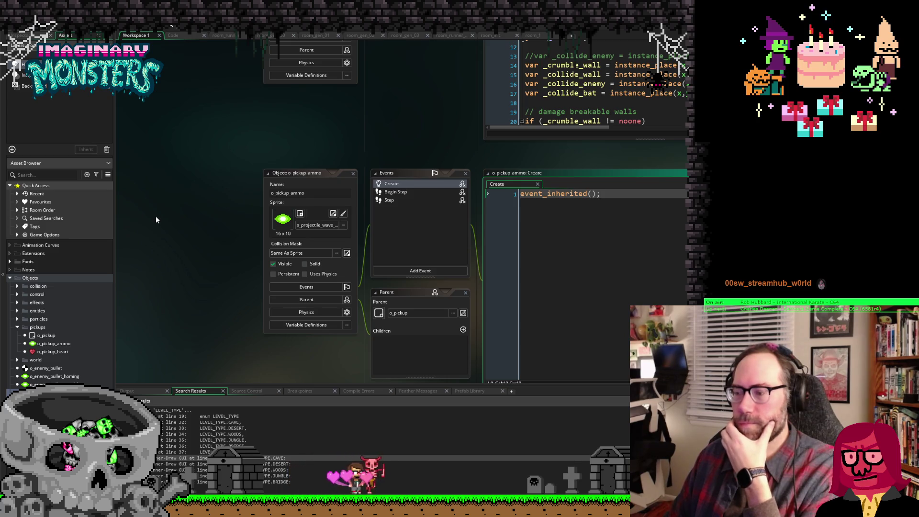
{"action": "left_click", "coordinate": [317, 194]}
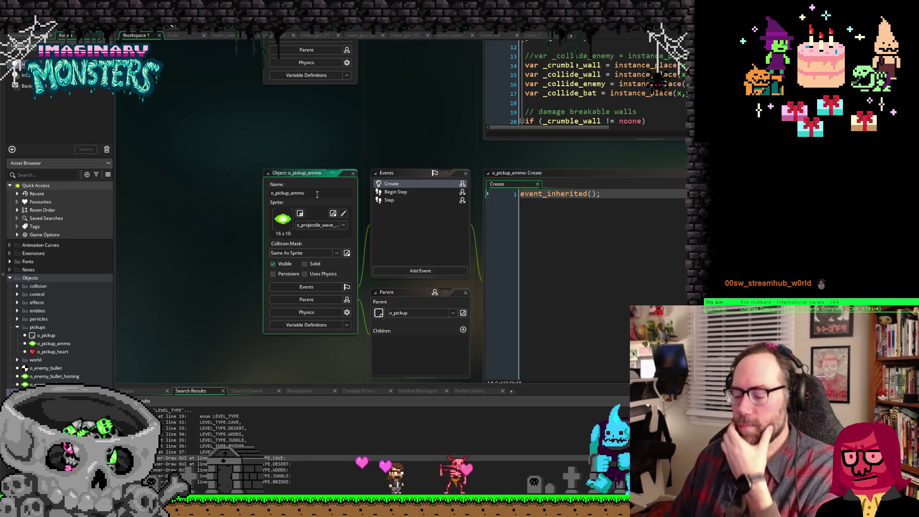
{"action": "left_click", "coordinate": [314, 195]}
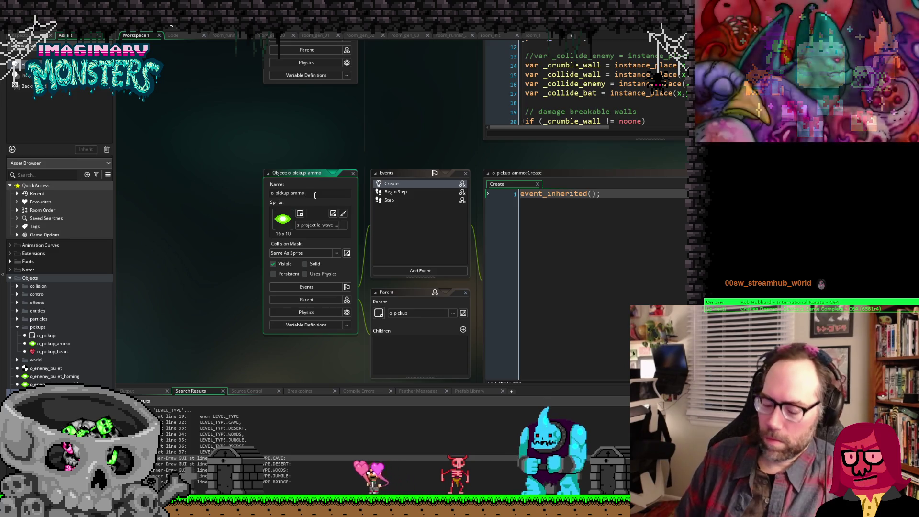
Step: Append 'spread' to the ammo pickup's name so it reads o_pickup_ammo_spread
{"action": "scroll", "coordinate": [326, 123], "scroll_direction": "up", "scroll_amount": 5}
{"action": "scroll", "coordinate": [326, 123], "scroll_direction": "down", "scroll_amount": 10}
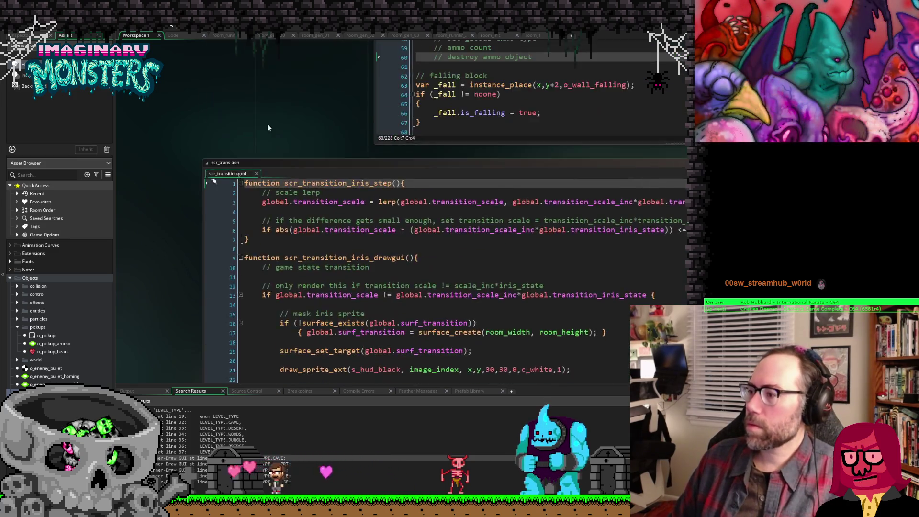
{"action": "scroll", "coordinate": [254, 134], "scroll_direction": "up", "scroll_amount": 10}
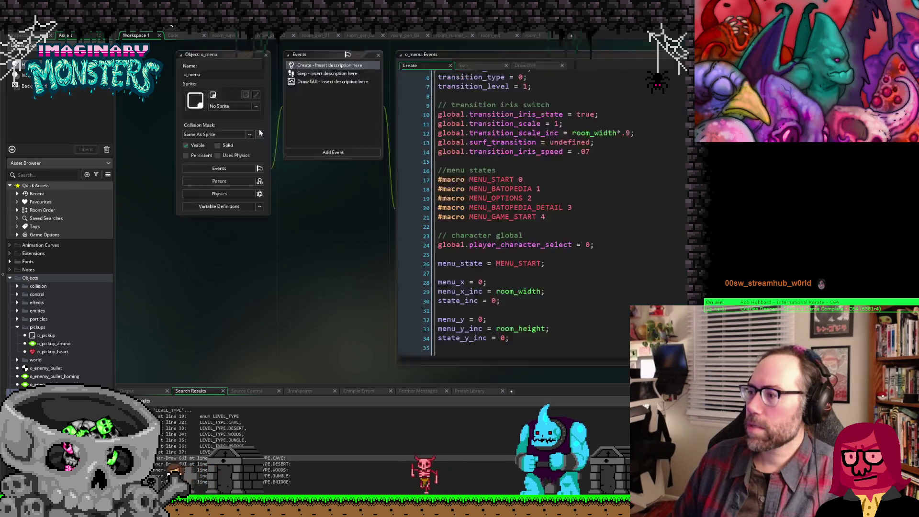
{"action": "scroll", "coordinate": [260, 128], "scroll_direction": "up", "scroll_amount": 4}
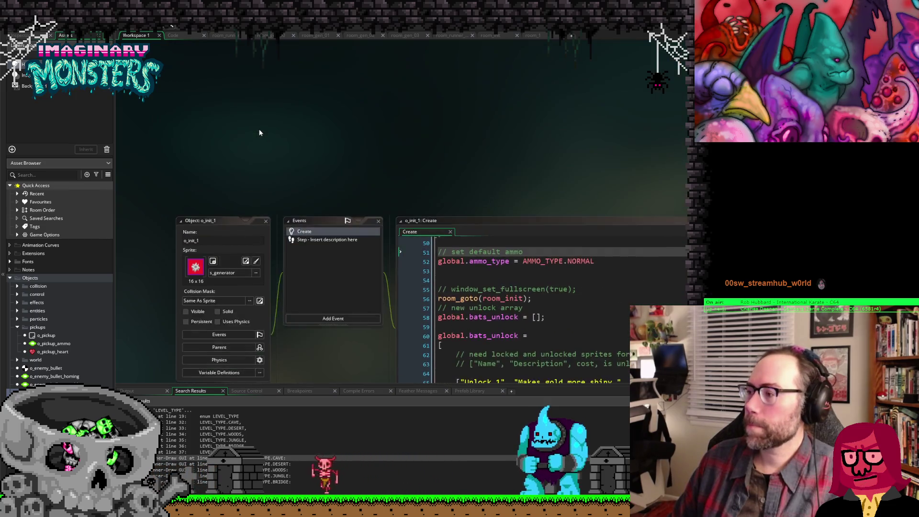
{"action": "scroll", "coordinate": [259, 128], "scroll_direction": "down", "scroll_amount": 4}
{"action": "scroll", "coordinate": [499, 200], "scroll_direction": "up", "scroll_amount": 7}
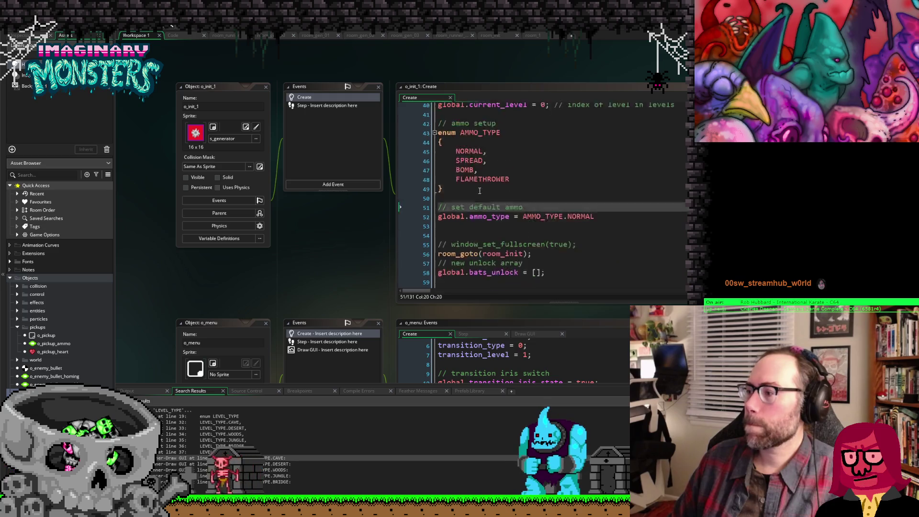
{"action": "scroll", "coordinate": [479, 191], "scroll_direction": "down", "scroll_amount": 1}
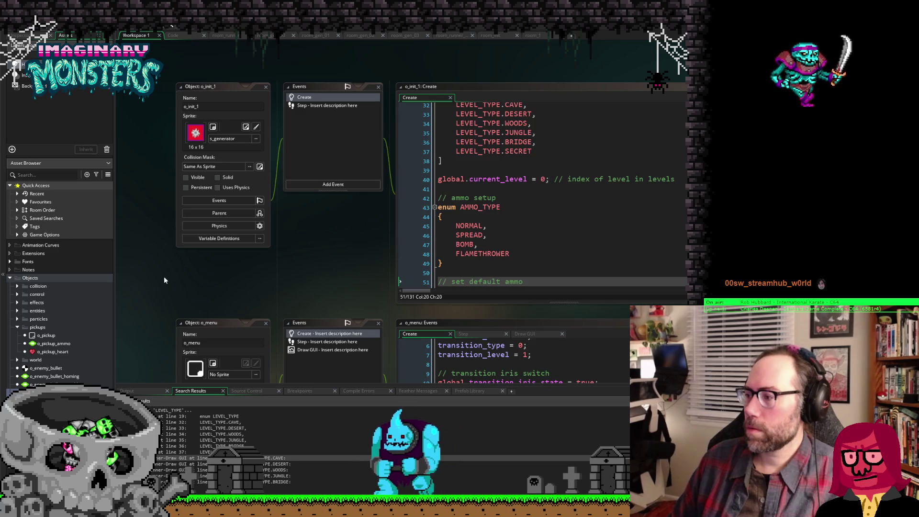
{"action": "scroll", "coordinate": [164, 276], "scroll_direction": "down", "scroll_amount": 6}
{"action": "scroll", "coordinate": [163, 272], "scroll_direction": "down", "scroll_amount": 10}
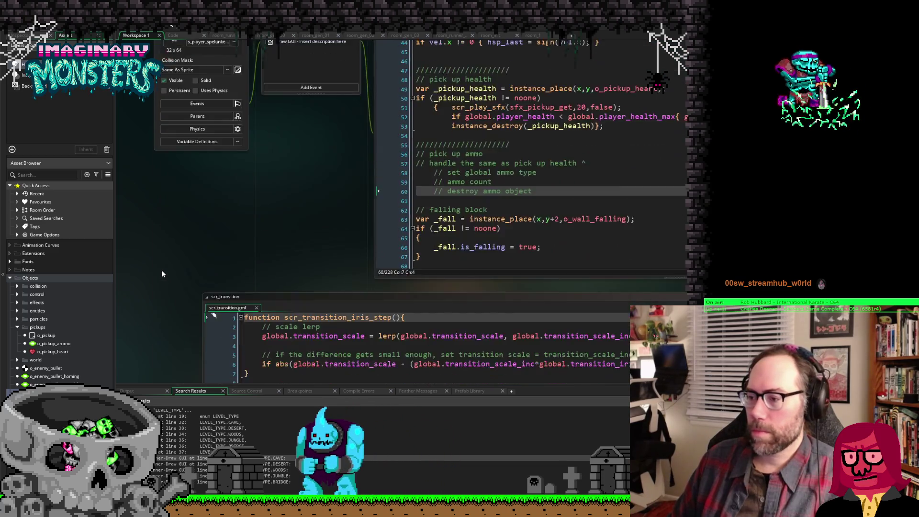
{"action": "scroll", "coordinate": [162, 273], "scroll_direction": "down", "scroll_amount": 3}
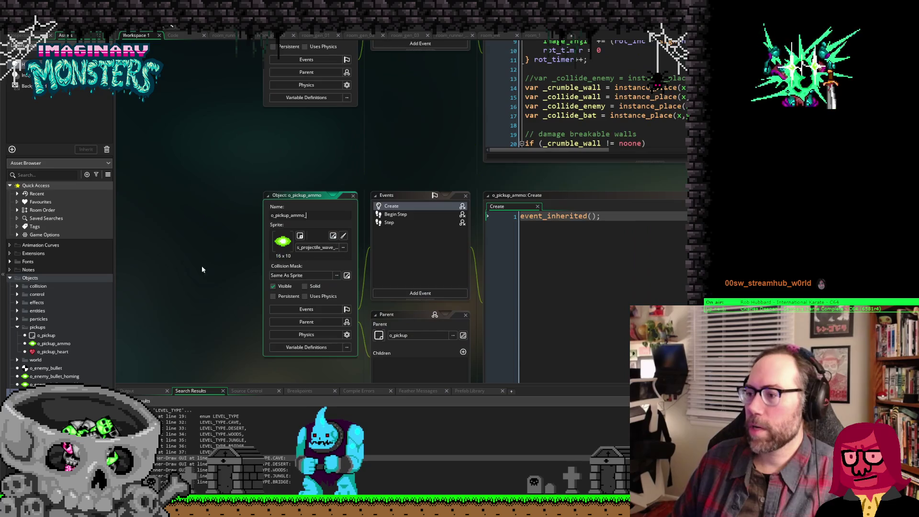
{"action": "type", "text": "spre"}
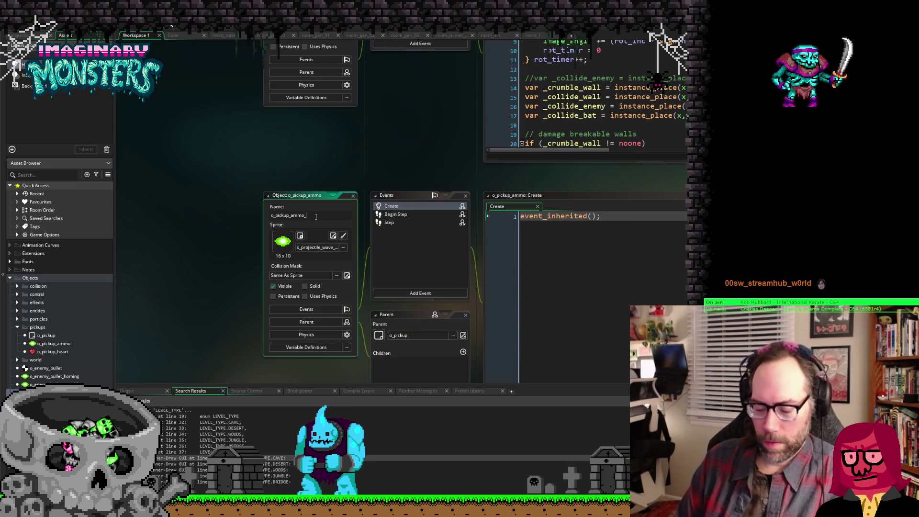
{"action": "type", "text": "ad"}
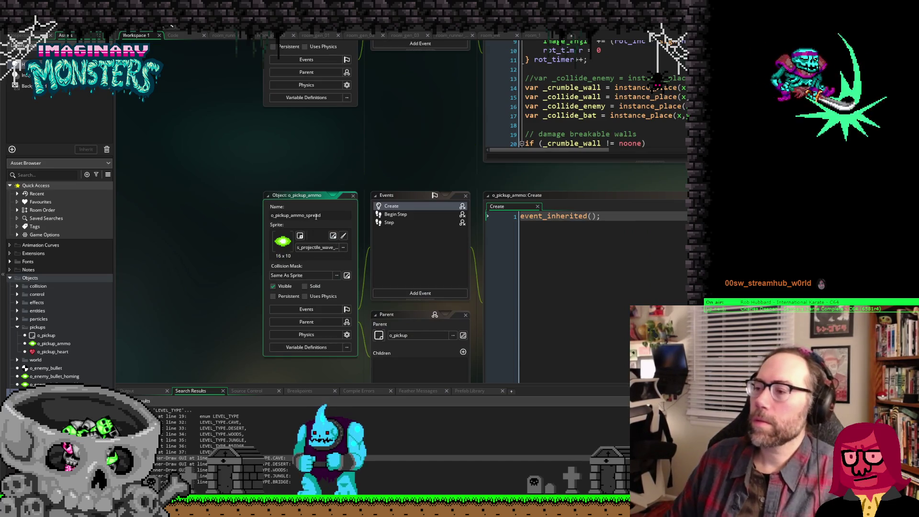
{"action": "left_click", "coordinate": [381, 166]}
Step: Bring up the object's Step event code and scroll through it
{"action": "left_click", "coordinate": [389, 222]}
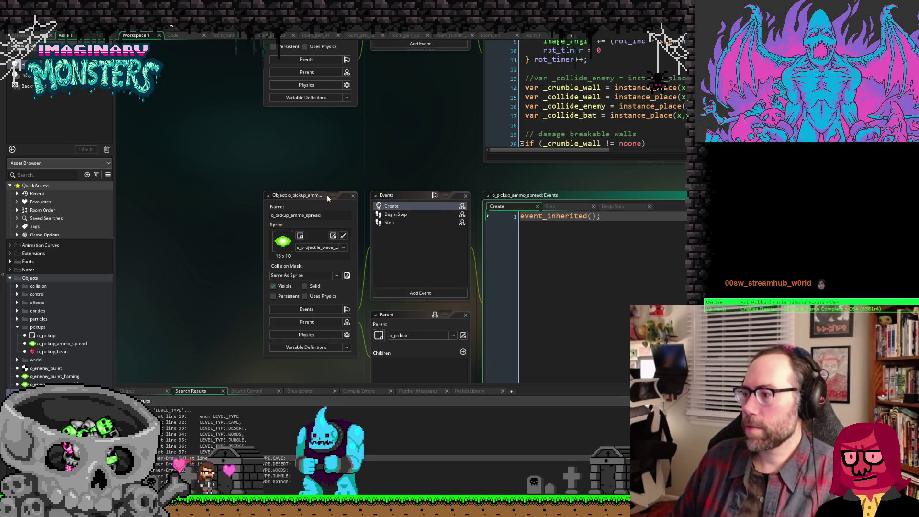
{"action": "scroll", "coordinate": [240, 206], "scroll_direction": "down", "scroll_amount": 5}
{"action": "scroll", "coordinate": [263, 292], "scroll_direction": "down", "scroll_amount": 5}
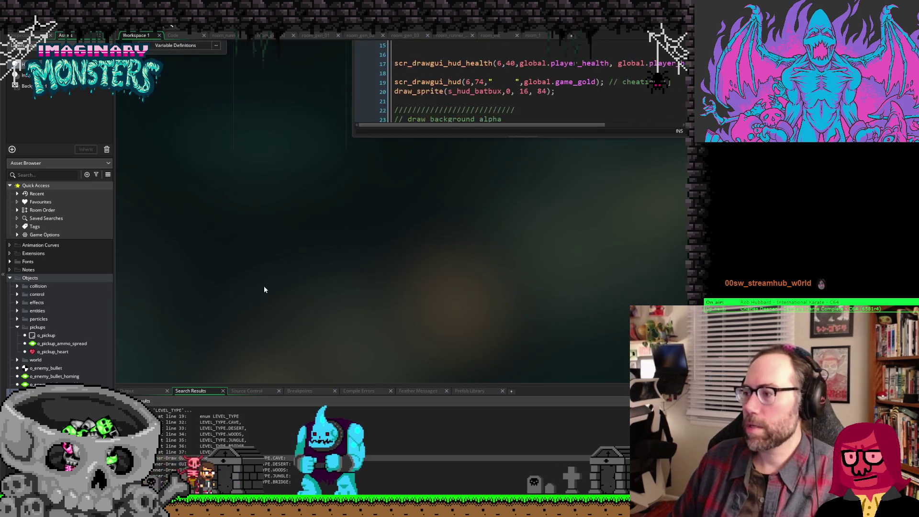
Step: Copy the health pickup block (lines 49–53) onto a new line under '// pick up ammo'
{"action": "scroll", "coordinate": [264, 285], "scroll_direction": "up", "scroll_amount": 6}
{"action": "scroll", "coordinate": [196, 225], "scroll_direction": "down", "scroll_amount": 8}
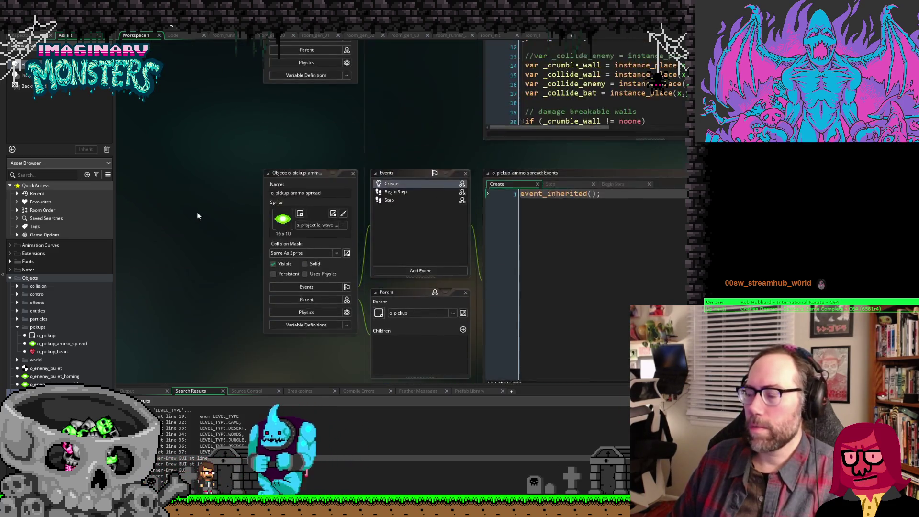
{"action": "scroll", "coordinate": [207, 215], "scroll_direction": "up", "scroll_amount": 3}
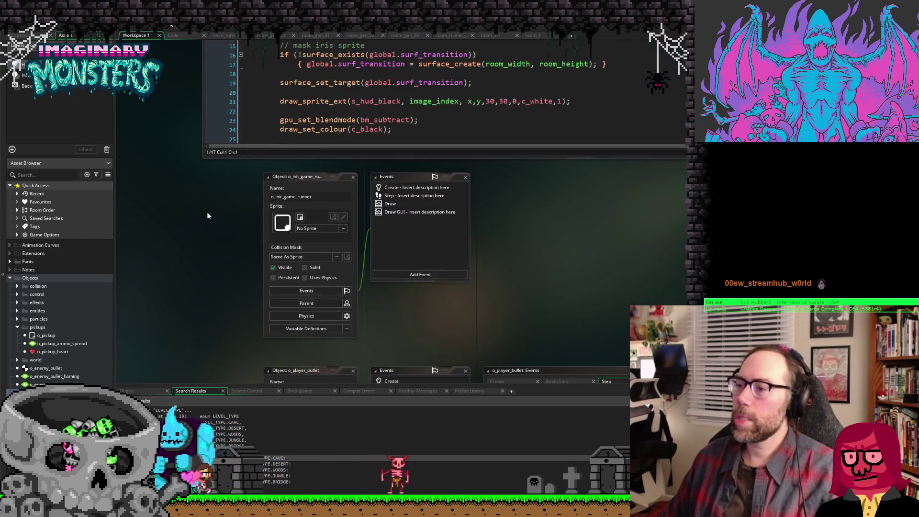
{"action": "scroll", "coordinate": [209, 216], "scroll_direction": "up", "scroll_amount": 2}
{"action": "scroll", "coordinate": [211, 213], "scroll_direction": "up", "scroll_amount": 8}
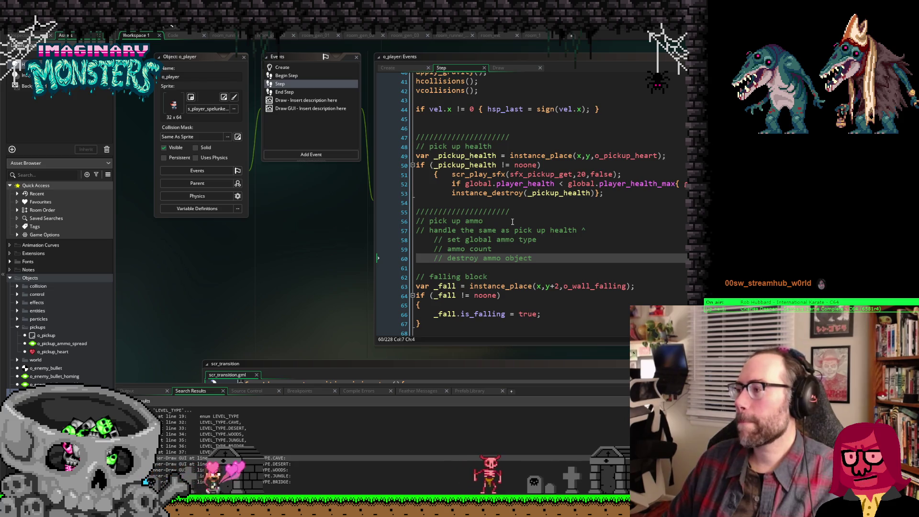
{"action": "left_click", "coordinate": [512, 221]}
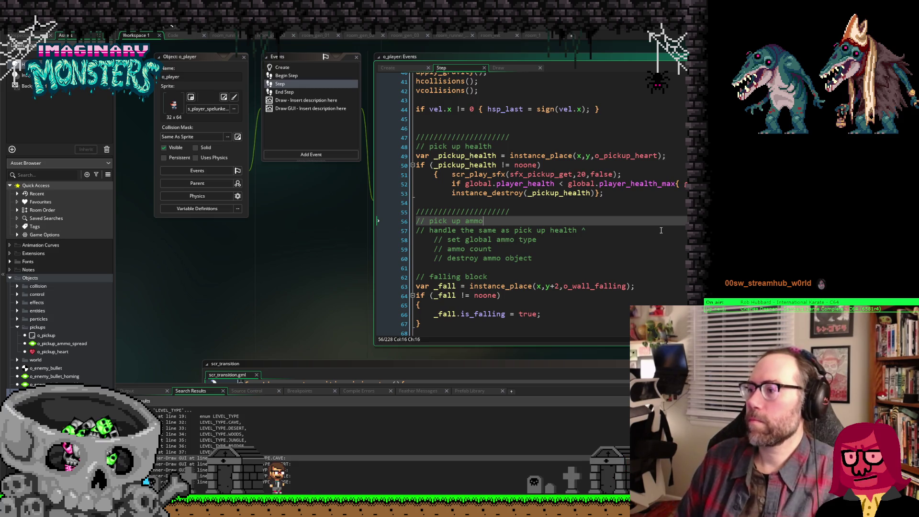
{"action": "key", "text": "Return"}
{"action": "key", "text": "Return"}
{"action": "key", "text": "Up"}
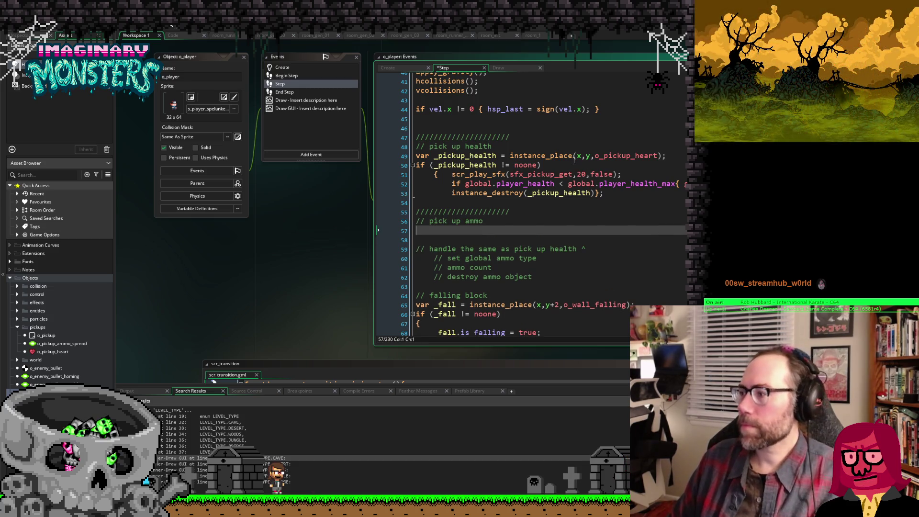
{"action": "left_click_drag", "start_coordinate": [609, 195], "coordinate": [388, 155]}
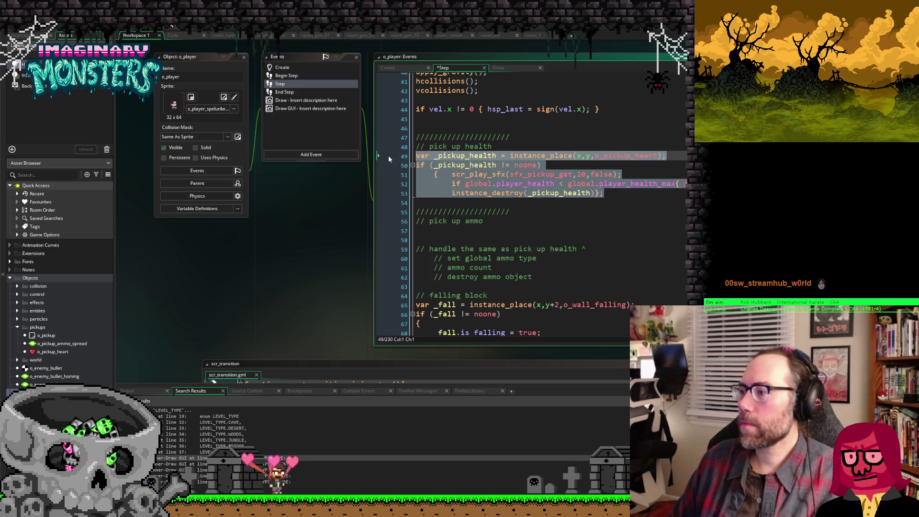
{"action": "key", "text": "ctrl+c"}
{"action": "left_click", "coordinate": [468, 231]}
{"action": "key", "text": "ctrl+v"}
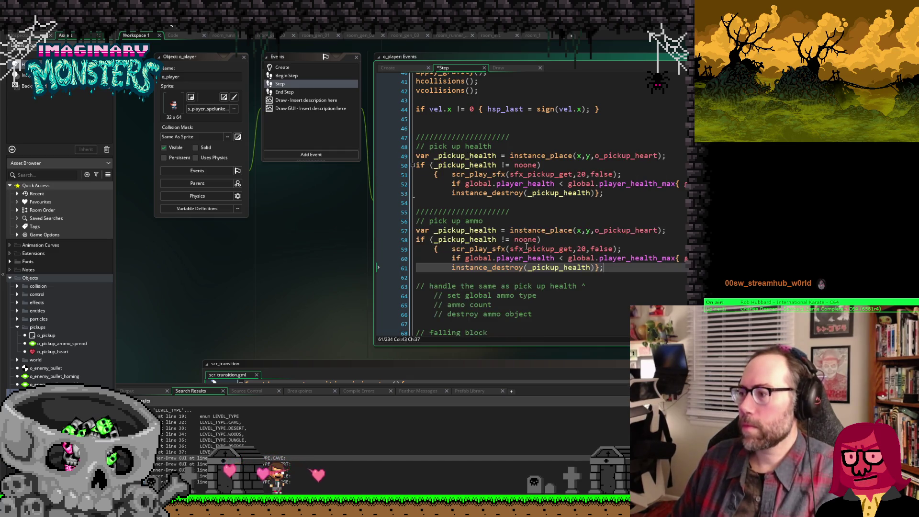
Step: Rename the pasted variable to _pickup_ammo_spread and point it at o_pickup_ammo_spread
{"action": "left_click", "coordinate": [496, 230]}
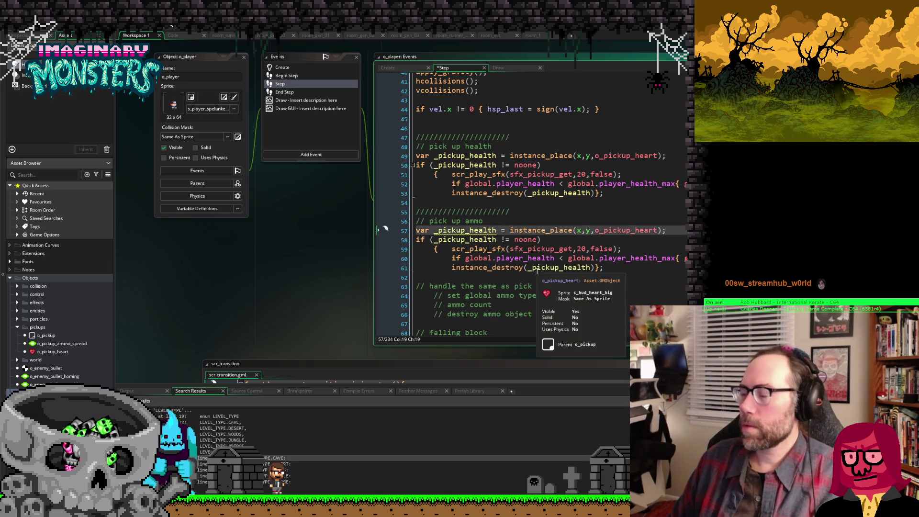
{"action": "key", "text": "shift+Left"}
{"action": "key", "text": "shift+Left"}
{"action": "key", "text": "shift+Left"}
{"action": "key", "text": "BackSpace"}
{"action": "key", "text": "BackSpace"}
{"action": "type", "text": "ammo_sp"}
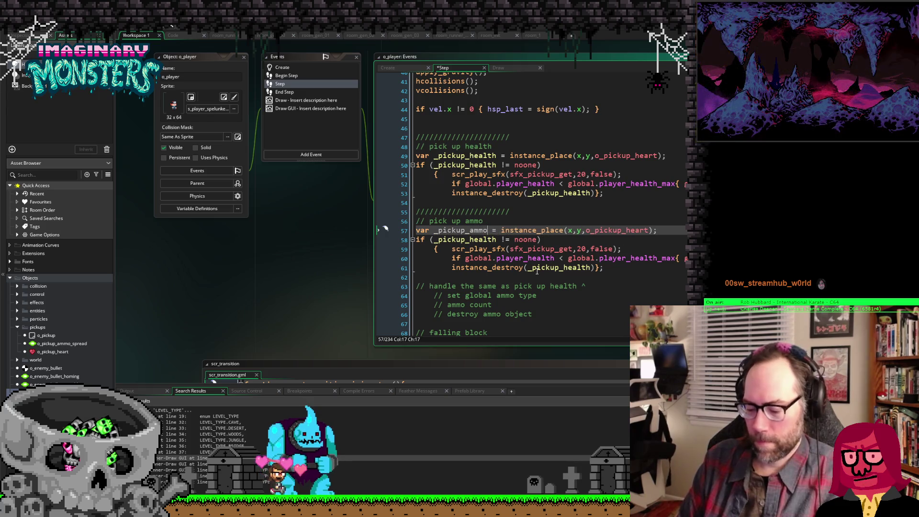
{"action": "type", "text": "read"}
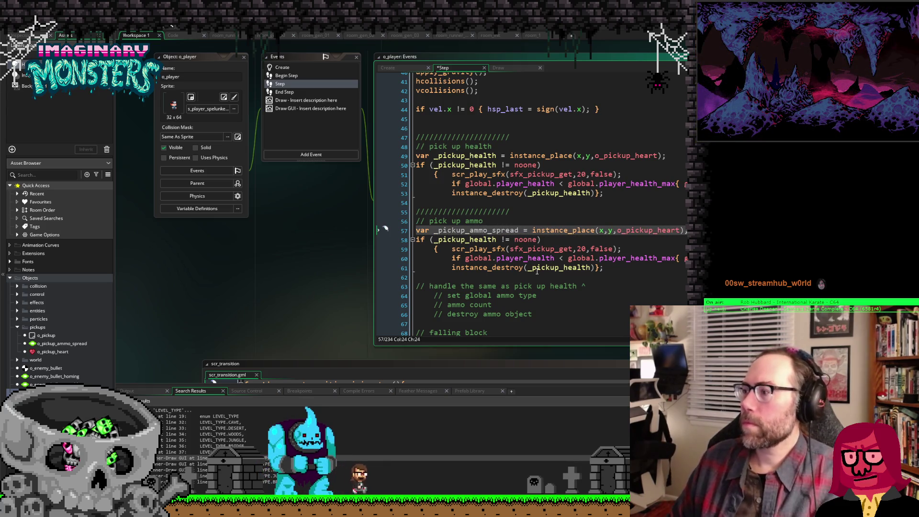
{"action": "key", "text": "Right"}
{"action": "key", "text": "Right"}
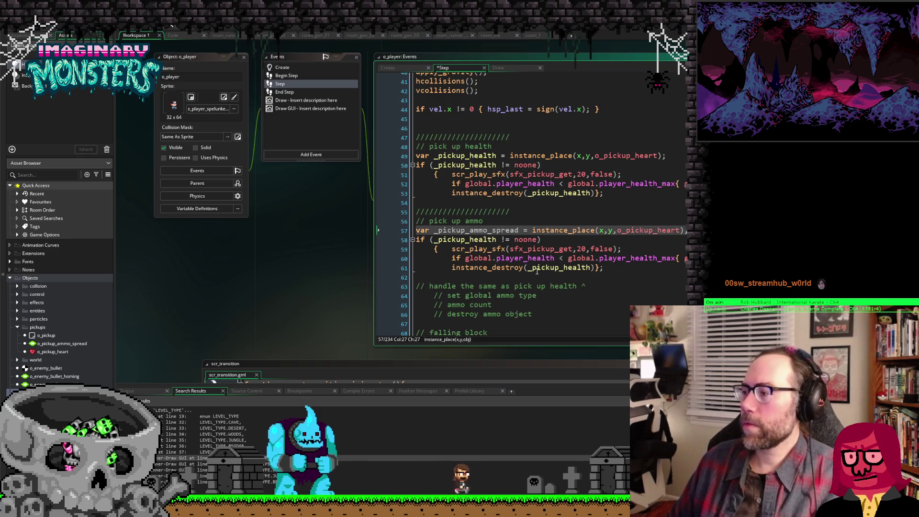
{"action": "left_click", "coordinate": [660, 230]}
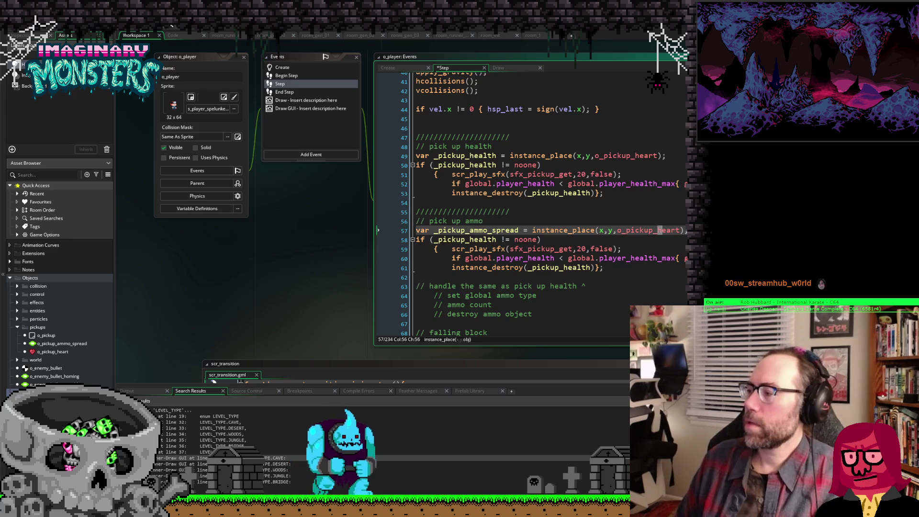
{"action": "key", "text": "BackSpace"}
{"action": "key", "text": "Delete"}
{"action": "key", "text": "Delete"}
{"action": "key", "text": "Delete"}
{"action": "type", "text": "ammo"}
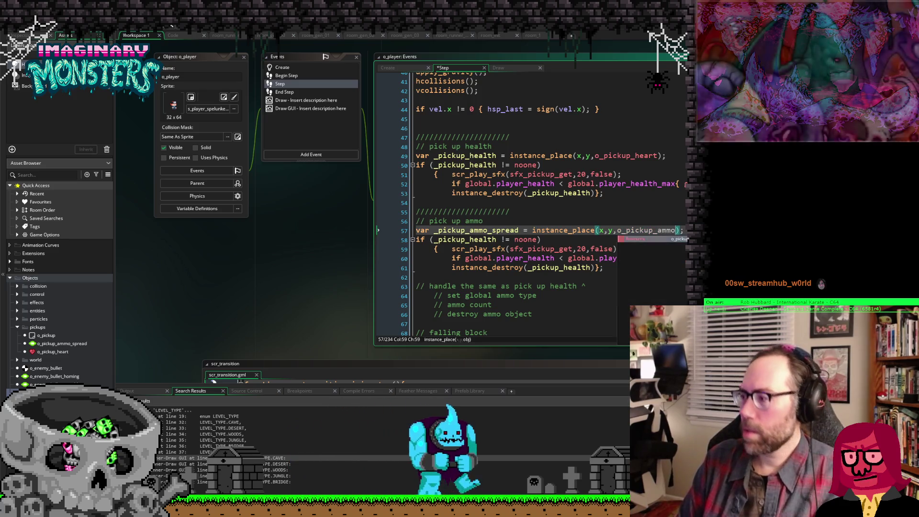
{"action": "key", "text": "Return"}
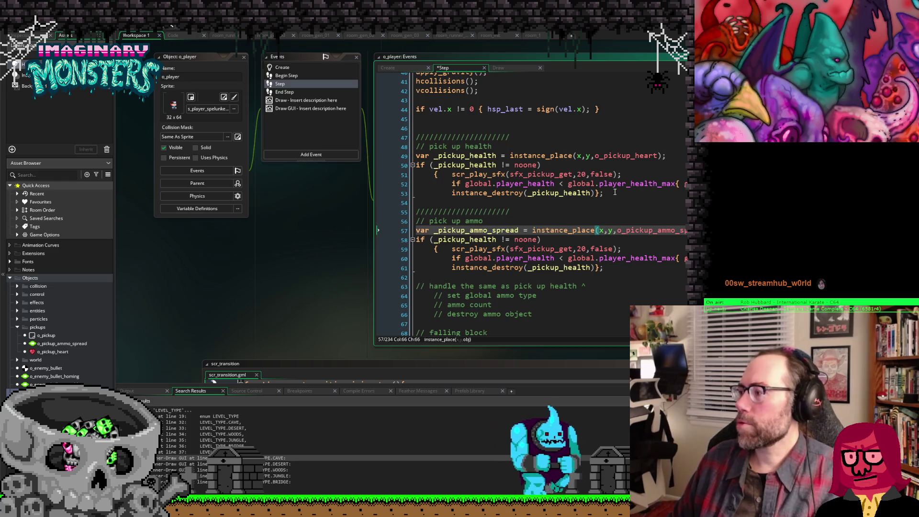
{"action": "left_click", "coordinate": [515, 222]}
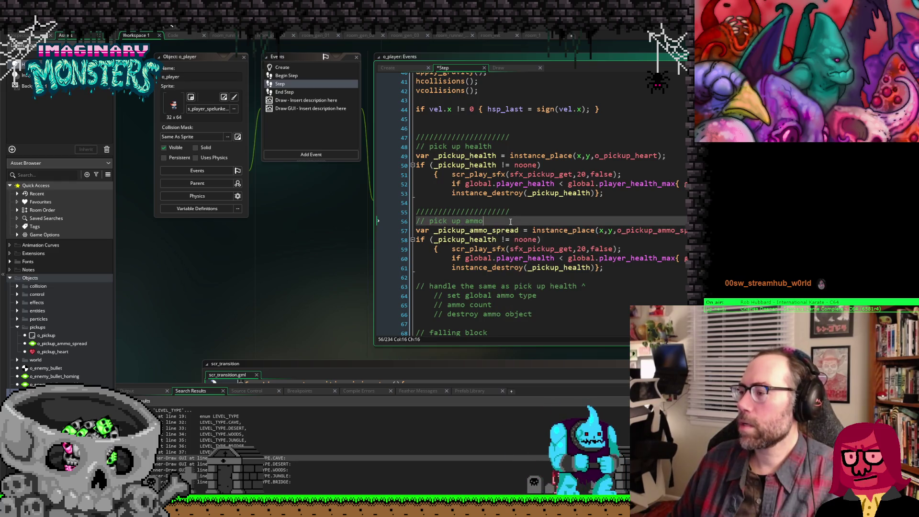
Step: Add a '// spread' comment line above the ammo pickup block
{"action": "mouse_move", "coordinate": [572, 229]}
{"action": "key", "text": "Return"}
{"action": "type", "text": "// spr"}
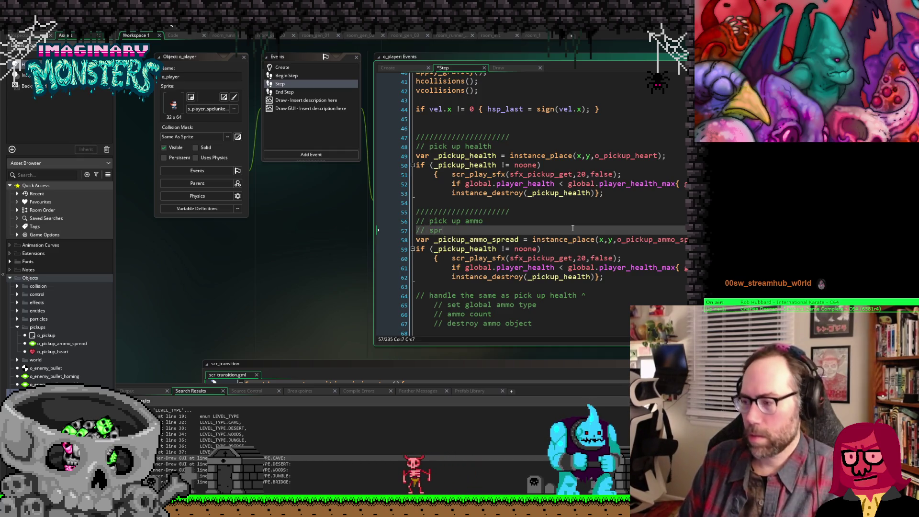
{"action": "type", "text": "ead"}
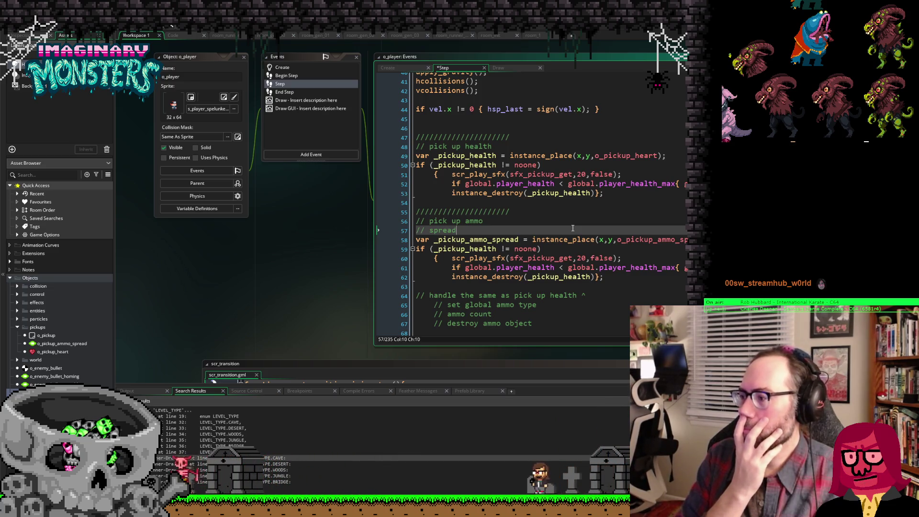
Step: Change the variable to _pickup_ammo in both lines and the reference to o_pickup_ammo
{"action": "left_click", "coordinate": [471, 248]}
{"action": "key", "text": "shift+Right"}
{"action": "key", "text": "shift+Right"}
{"action": "key", "text": "shift+Right"}
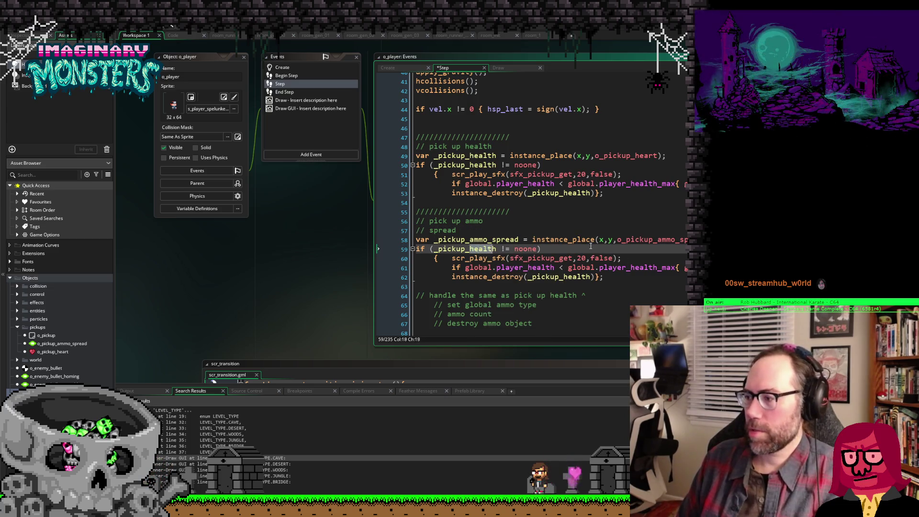
{"action": "type", "text": "ammo"}
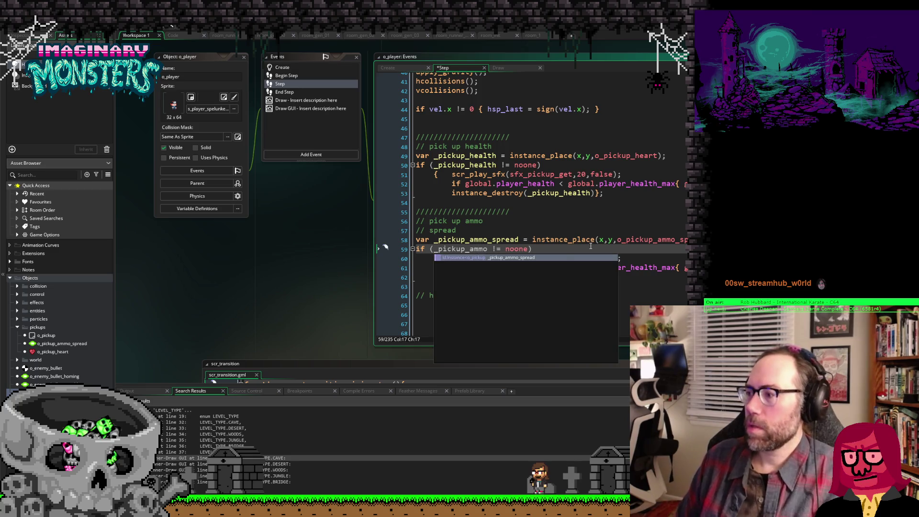
{"action": "key", "text": "Escape"}
{"action": "key", "text": "Up"}
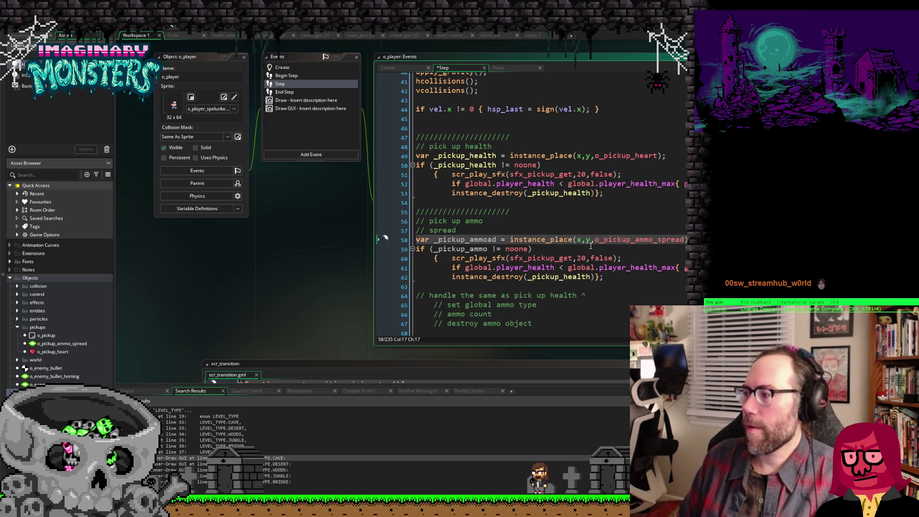
{"action": "key", "text": "Delete"}
{"action": "key", "text": "Escape"}
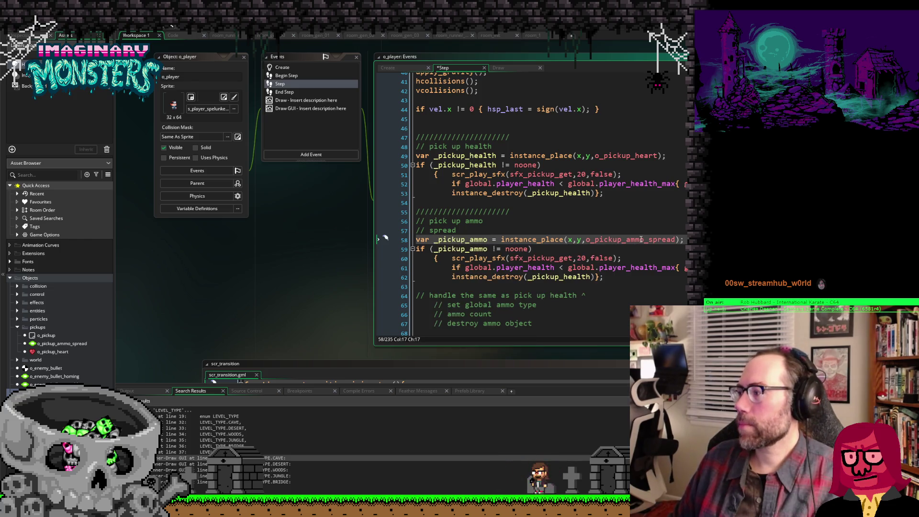
{"action": "key", "text": "Delete"}
{"action": "key", "text": "Delete"}
{"action": "key", "text": "Delete"}
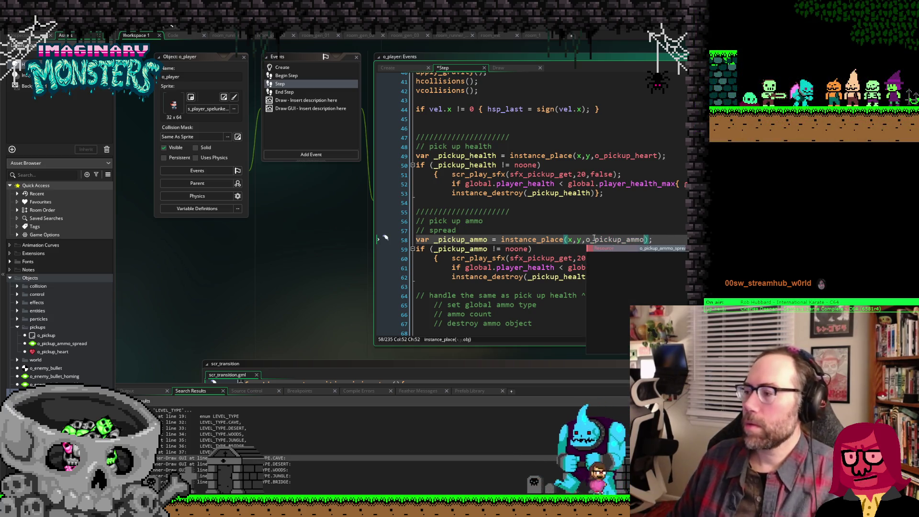
{"action": "key", "text": "Delete"}
{"action": "key", "text": "Down"}
Step: Rename the o_pickup_ammo_spread asset to o_pickup_ammo and recheck the code references
{"action": "left_click", "coordinate": [77, 344]}
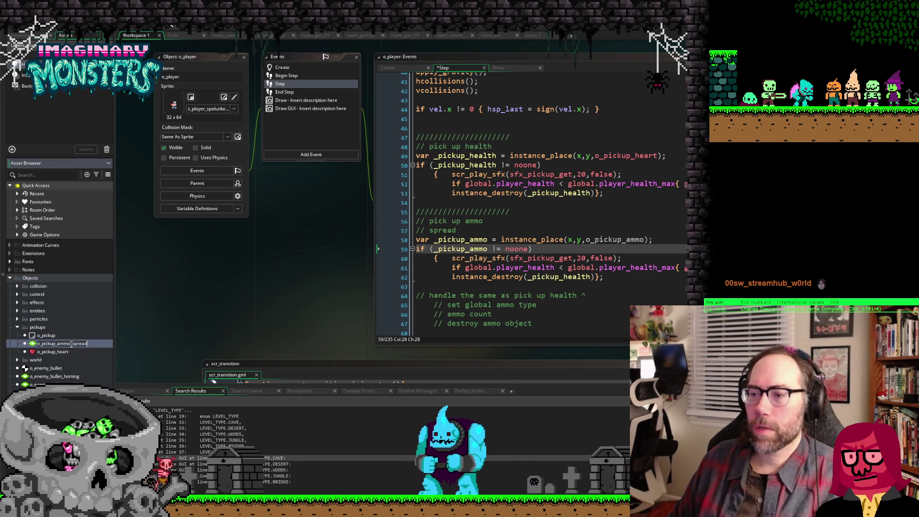
{"action": "key", "text": "Delete"}
{"action": "key", "text": "Delete"}
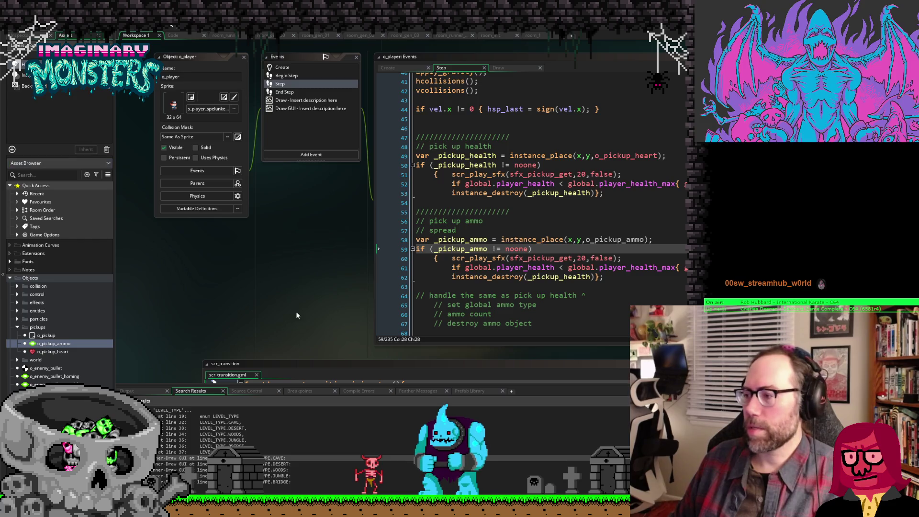
{"action": "left_click", "coordinate": [605, 239]}
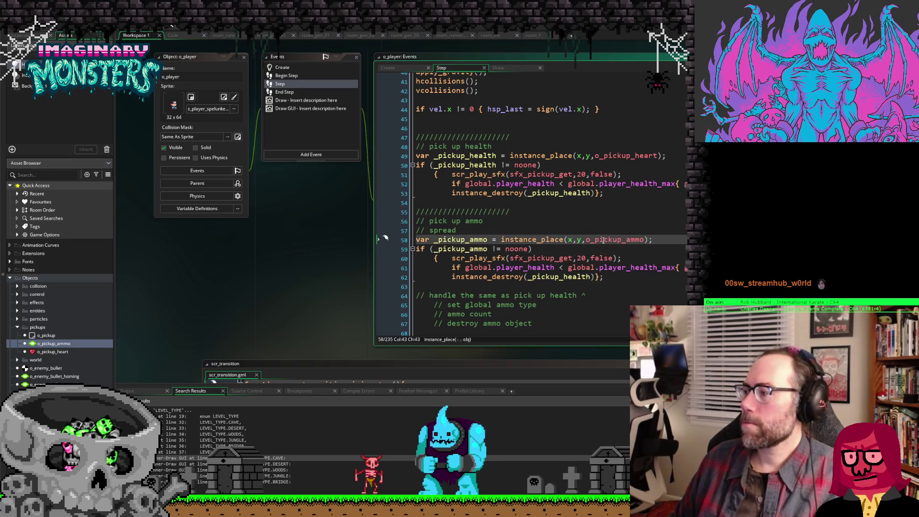
{"action": "left_click", "coordinate": [542, 248]}
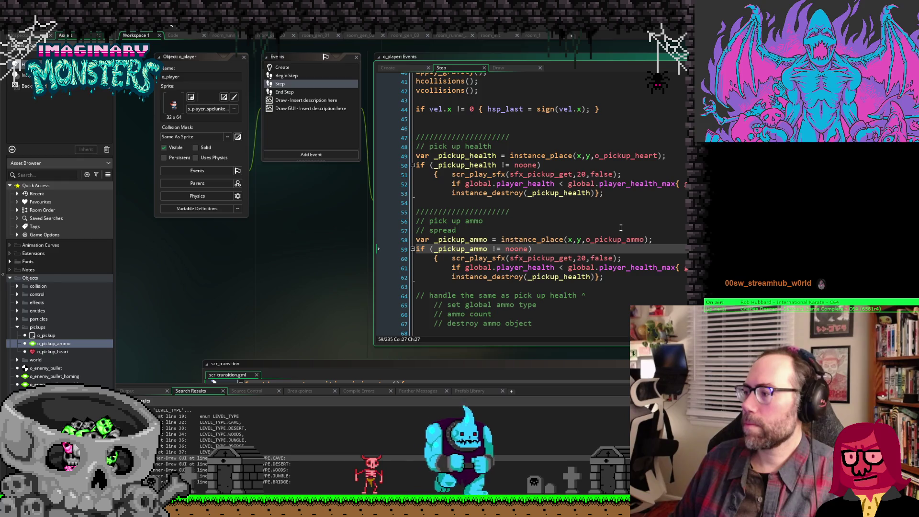
{"action": "left_click", "coordinate": [592, 240]}
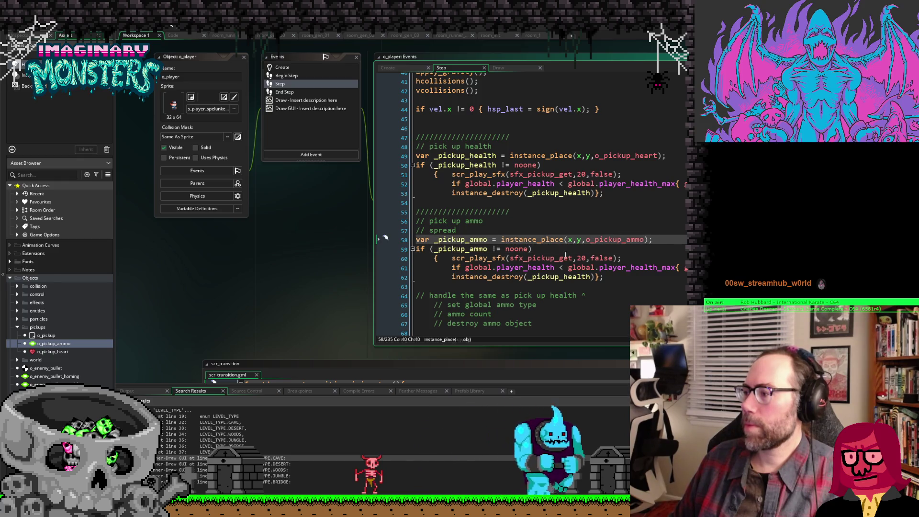
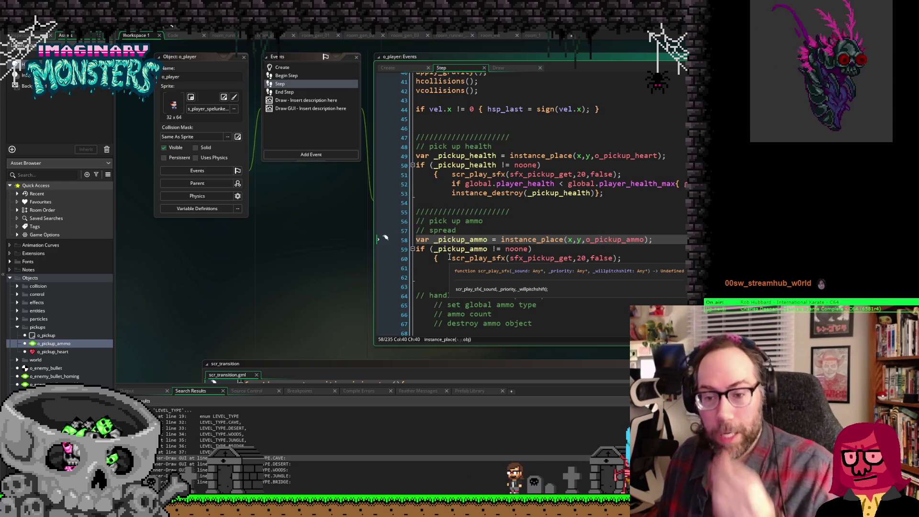
Step: Paste the copied health check into the ammo pickup block
{"action": "left_click", "coordinate": [452, 268]}
{"action": "key", "text": "ctrl+v"}
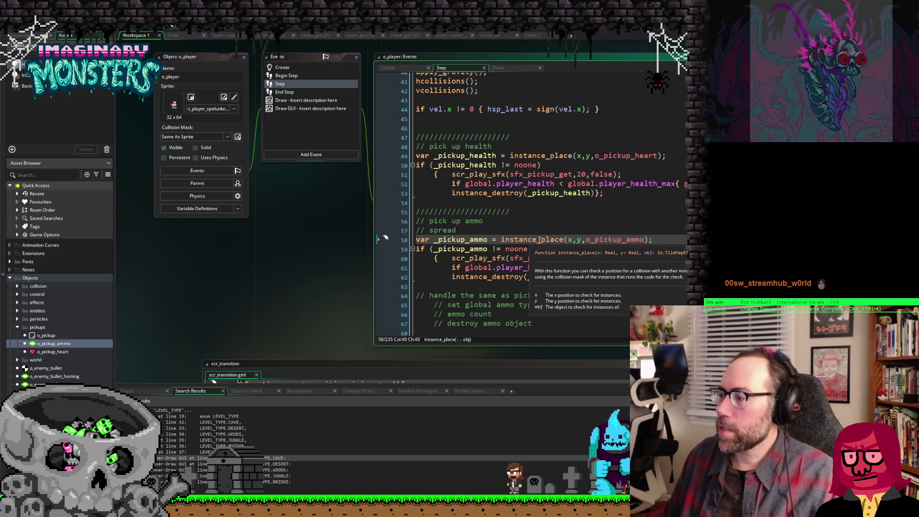
{"action": "left_click", "coordinate": [533, 249]}
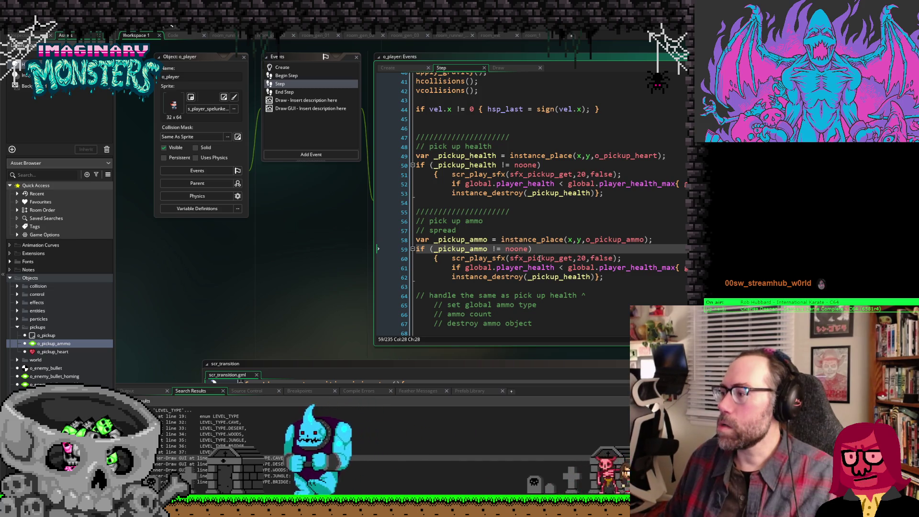
Step: Add 'global.ammo_type = o_pickup_ammo.ammo_type;' below the pickup sound line, then open o_pickup_ammo's editor
{"action": "mouse_move", "coordinate": [493, 269]}
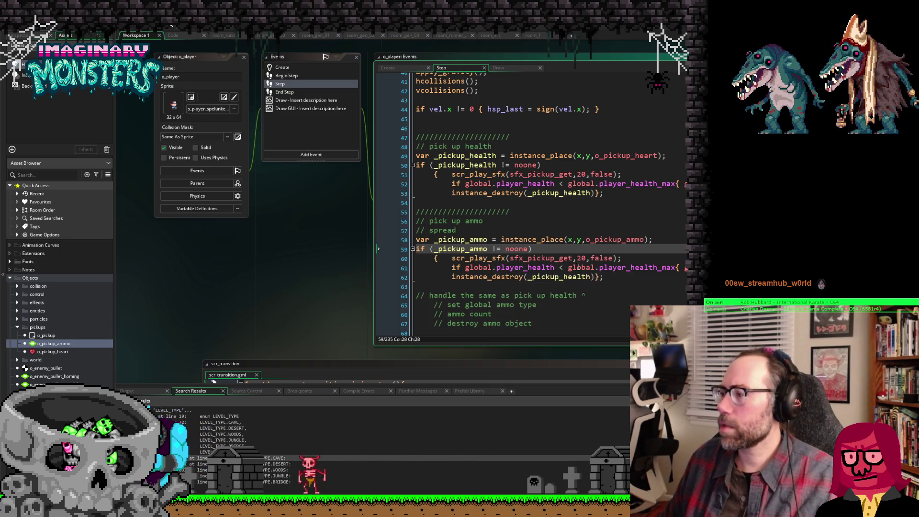
{"action": "left_click", "coordinate": [627, 259]}
{"action": "key", "text": "Return"}
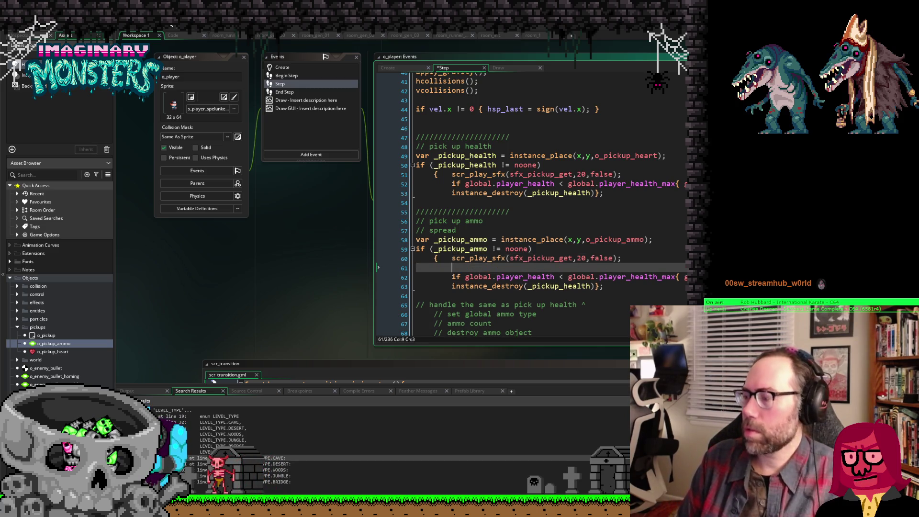
{"action": "type", "text": "global."}
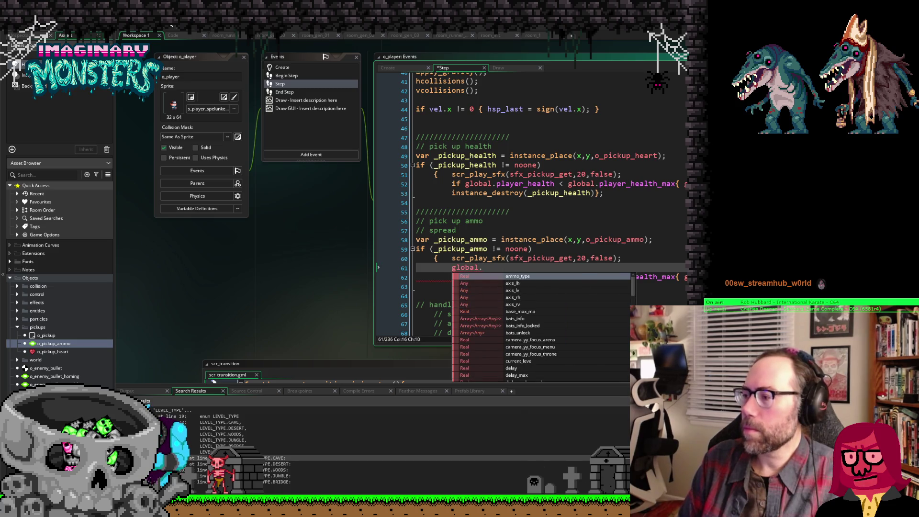
{"action": "key", "text": "Return"}
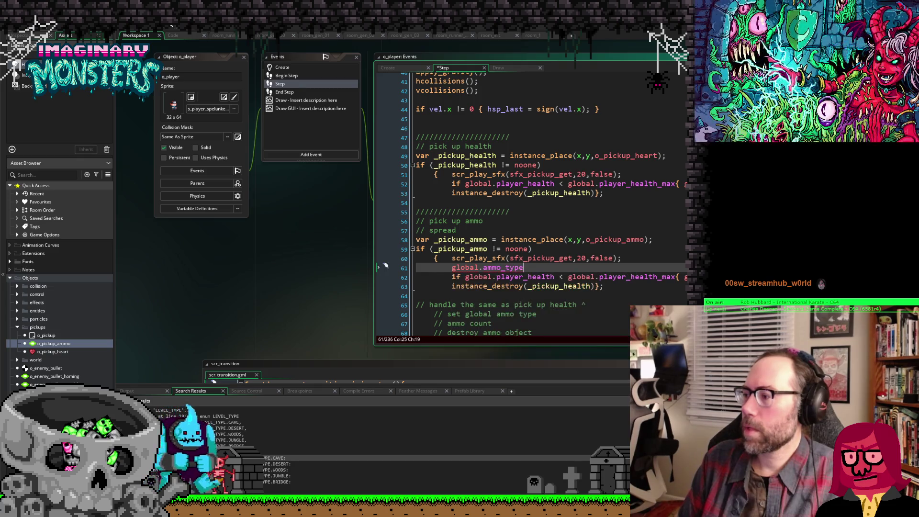
{"action": "type", "text": " ="}
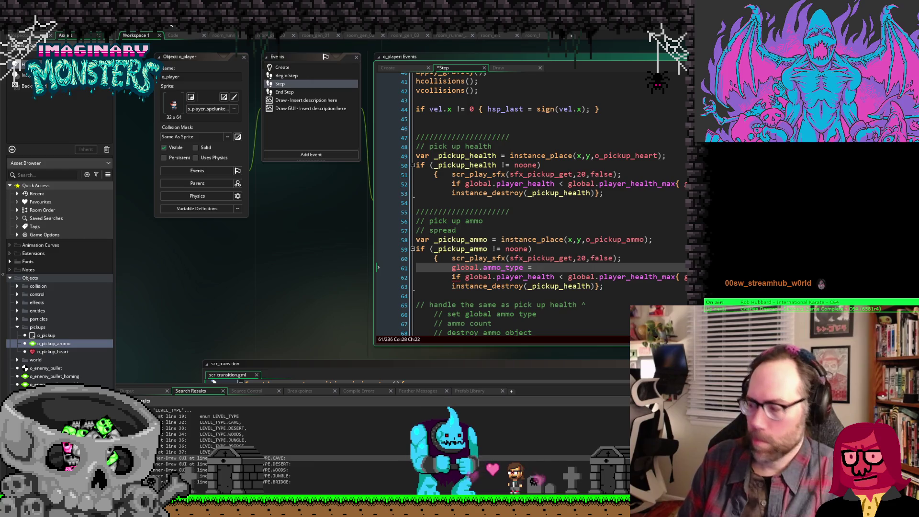
{"action": "type", "text": "o"}
{"action": "type", "text": "_pickup.a"}
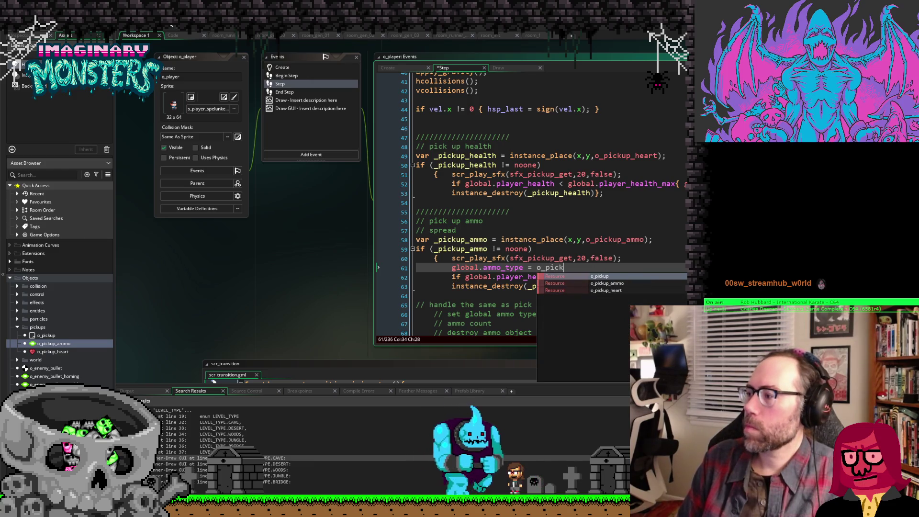
{"action": "key", "text": "BackSpace"}
{"action": "key", "text": "BackSpace"}
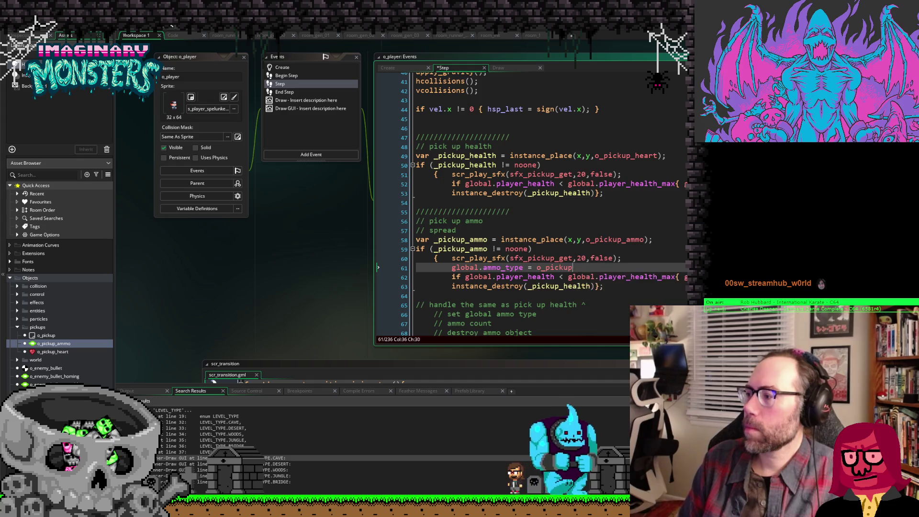
{"action": "type", "text": "_ammo."}
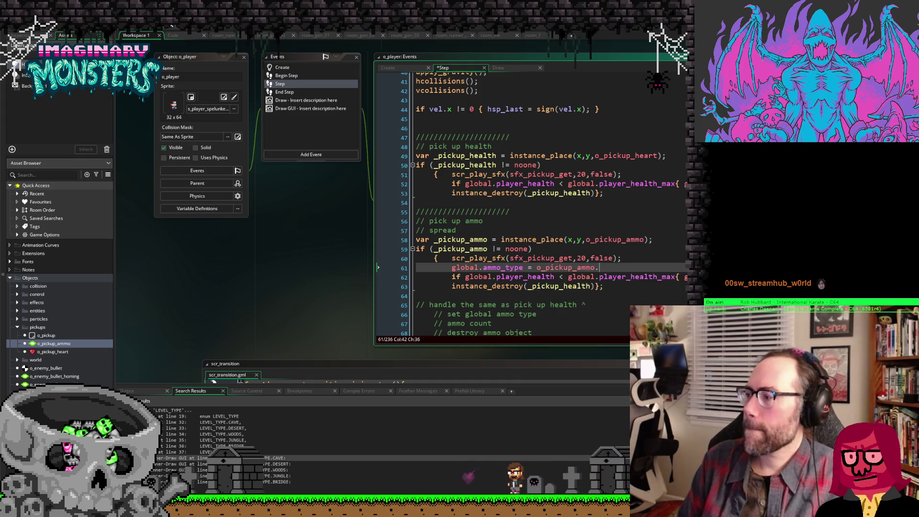
{"action": "type", "text": "t"}
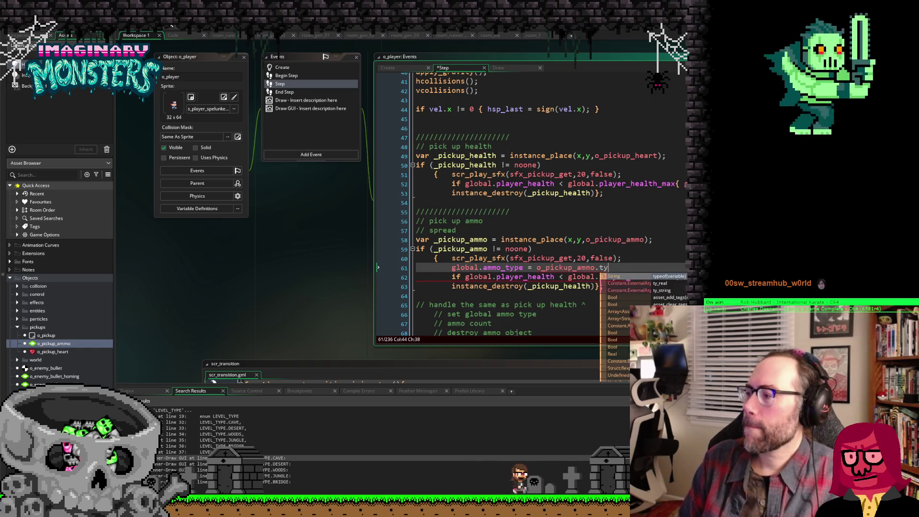
{"action": "key", "text": "BackSpace"}
{"action": "type", "text": "ammo_"}
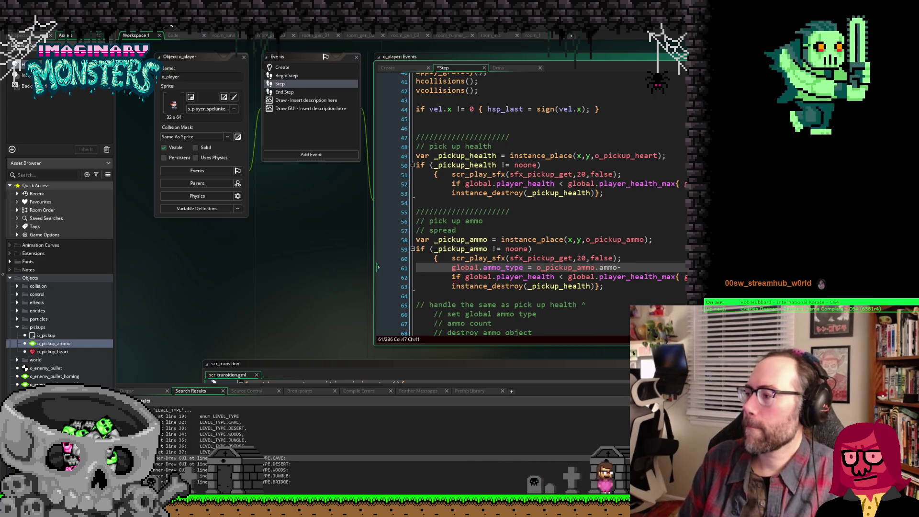
{"action": "type", "text": "typ[e"}
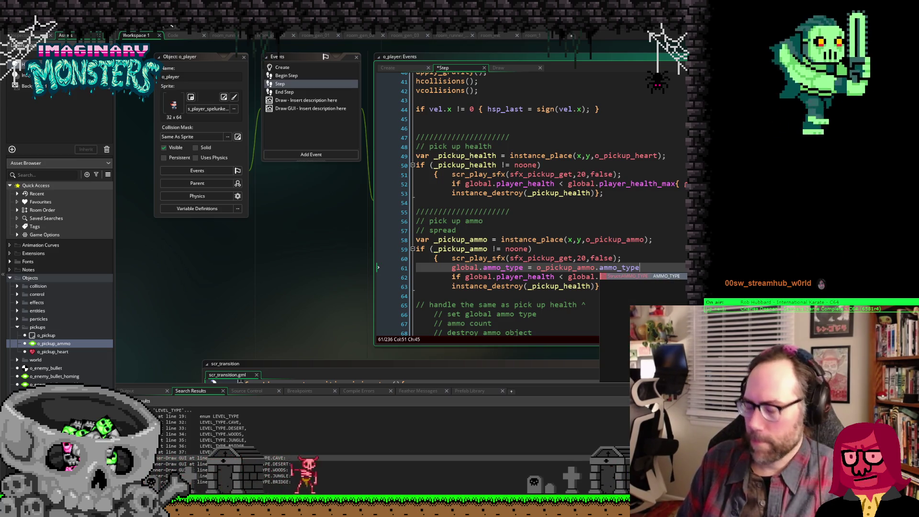
{"action": "type", "text": ";"}
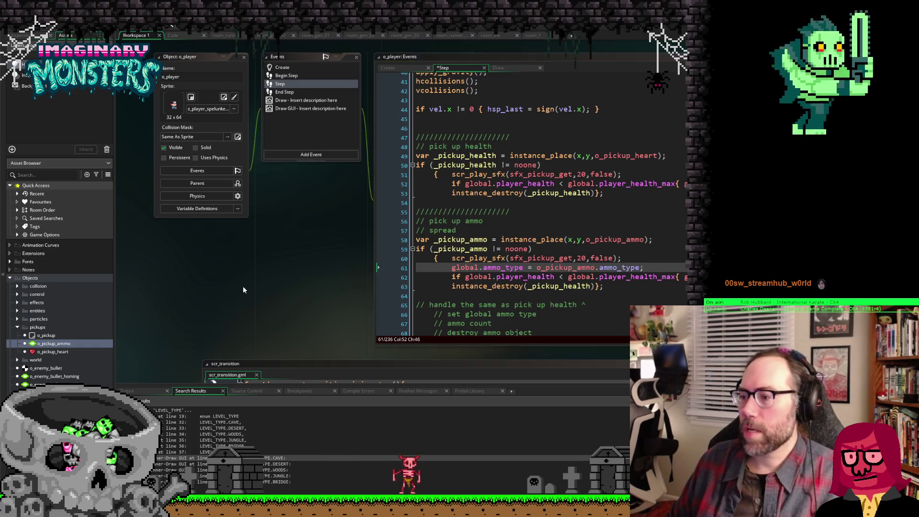
{"action": "left_click_drag", "start_coordinate": [243, 286], "coordinate": [302, 167]}
{"action": "double_click", "coordinate": [35, 344]}
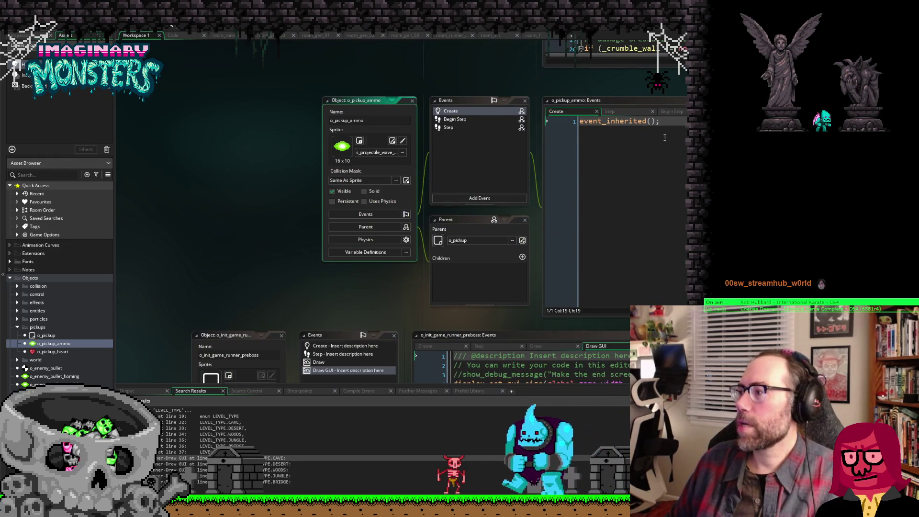
Step: Start a new line below event_inherited in o_pickup_ammo's Create code, then clear the inserted AMMO_TYPE
{"action": "left_click", "coordinate": [644, 132]}
{"action": "key", "text": "Return"}
{"action": "key", "text": "Return"}
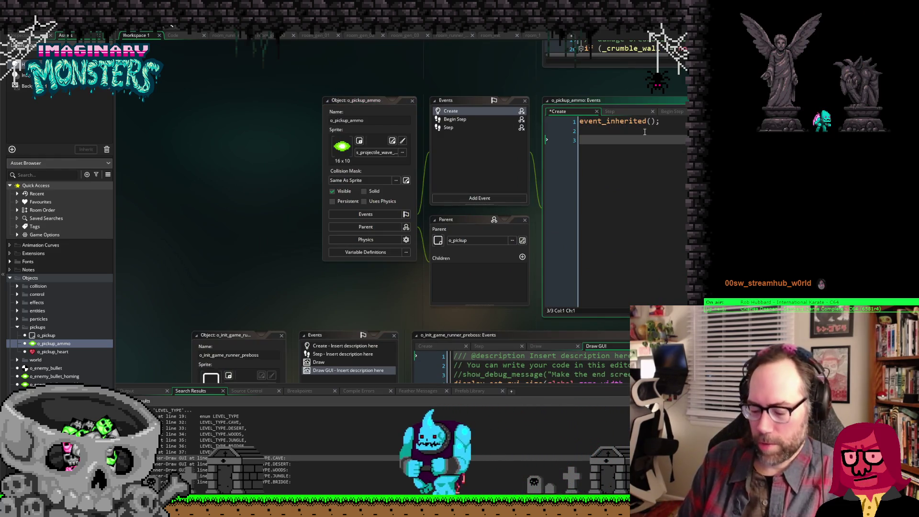
{"action": "type", "text": "ammo_ty"}
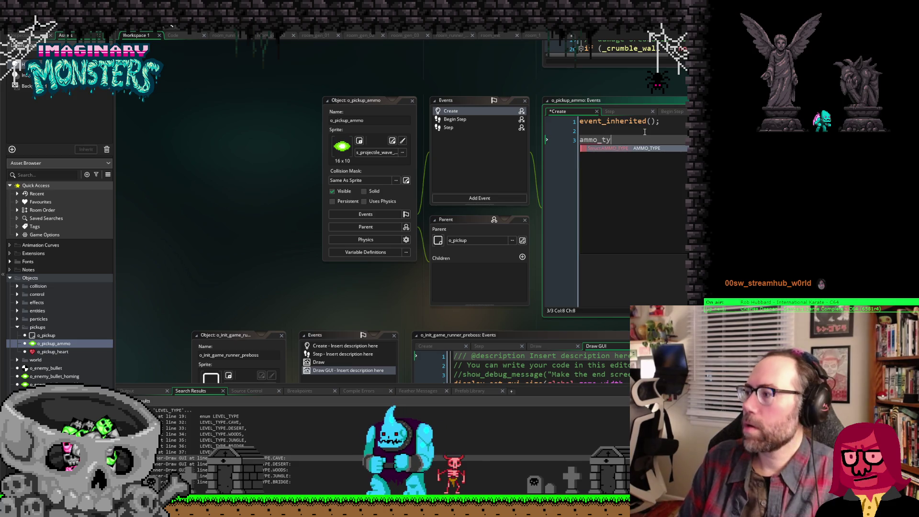
{"action": "key", "text": "Return"}
{"action": "key", "text": "BackSpace"}
{"action": "key", "text": "BackSpace"}
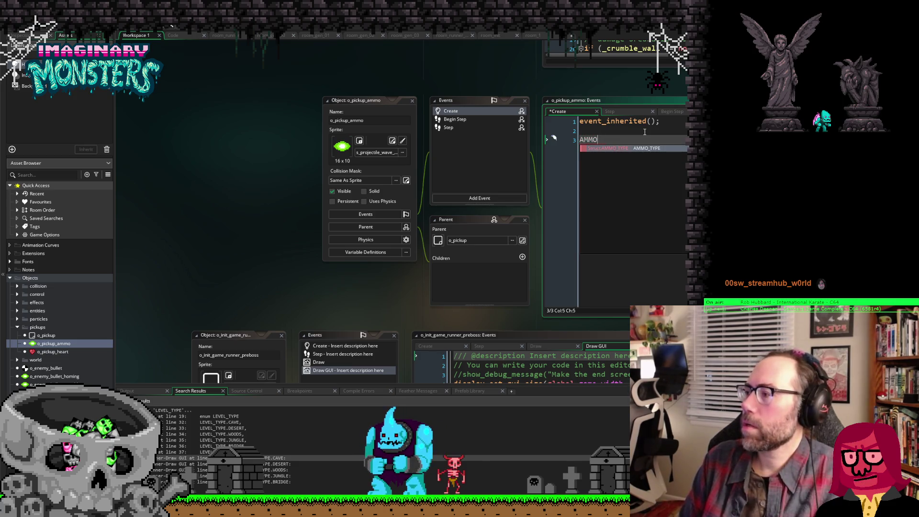
{"action": "key", "text": "BackSpace"}
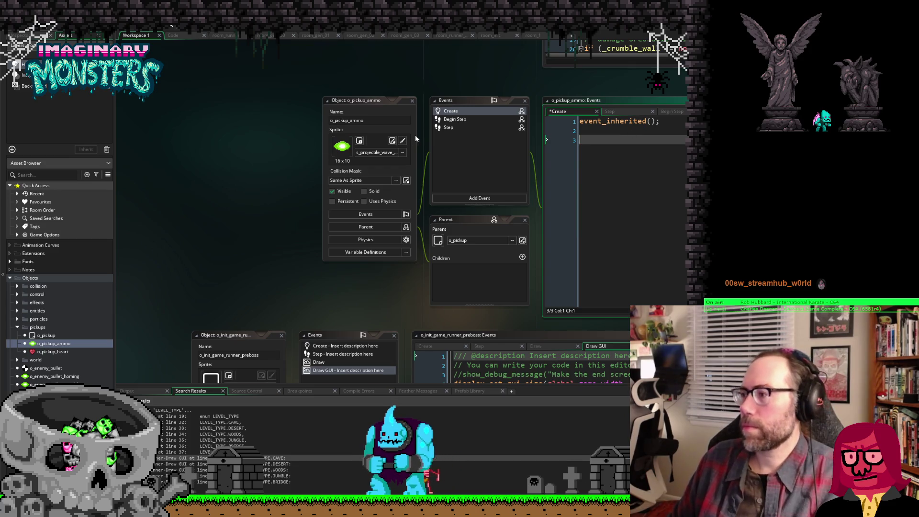
Step: Change line 61 of o_player's Step to read 'global.ammo_type = o_pickup_ammo.type;'
{"action": "scroll", "coordinate": [414, 134], "scroll_direction": "down", "scroll_amount": 5}
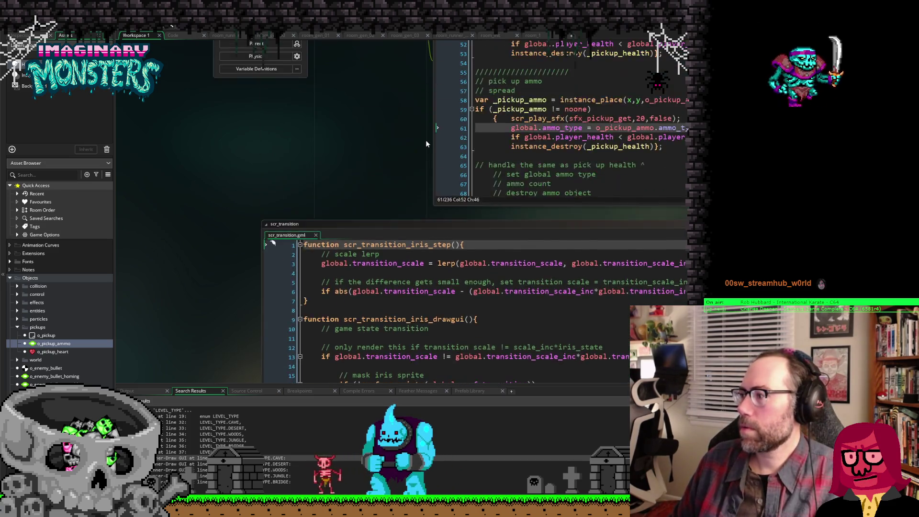
{"action": "scroll", "coordinate": [426, 140], "scroll_direction": "up", "scroll_amount": 3}
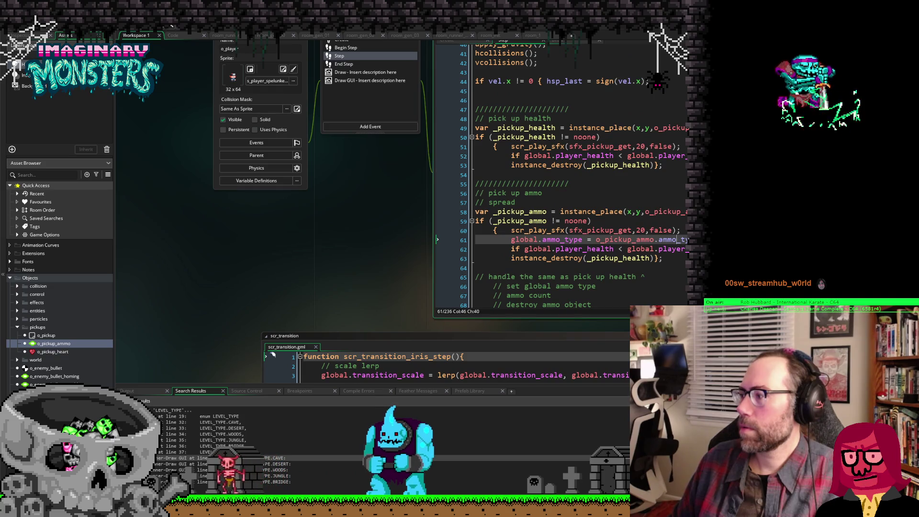
{"action": "type", "text": "_type"}
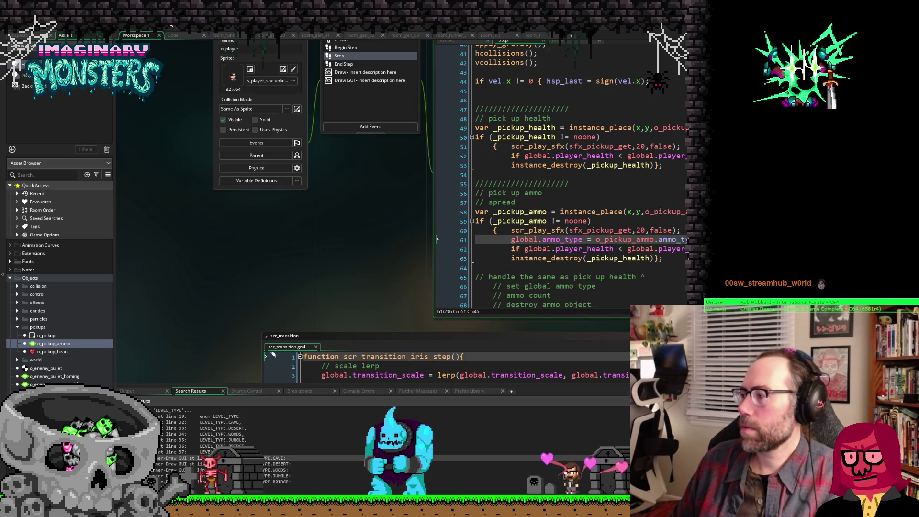
{"action": "key", "text": "Left"}
{"action": "key", "text": "Left"}
{"action": "key", "text": "Left"}
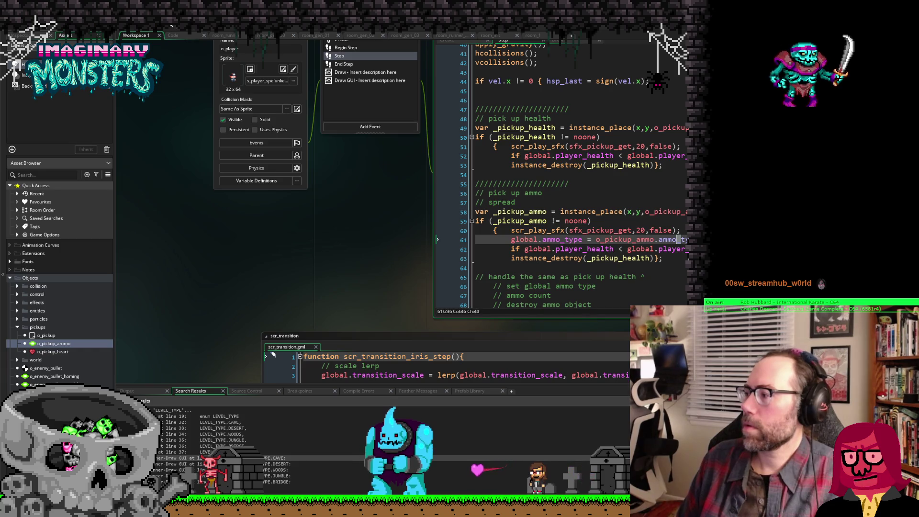
{"action": "key", "text": "Delete"}
{"action": "key", "text": "Delete"}
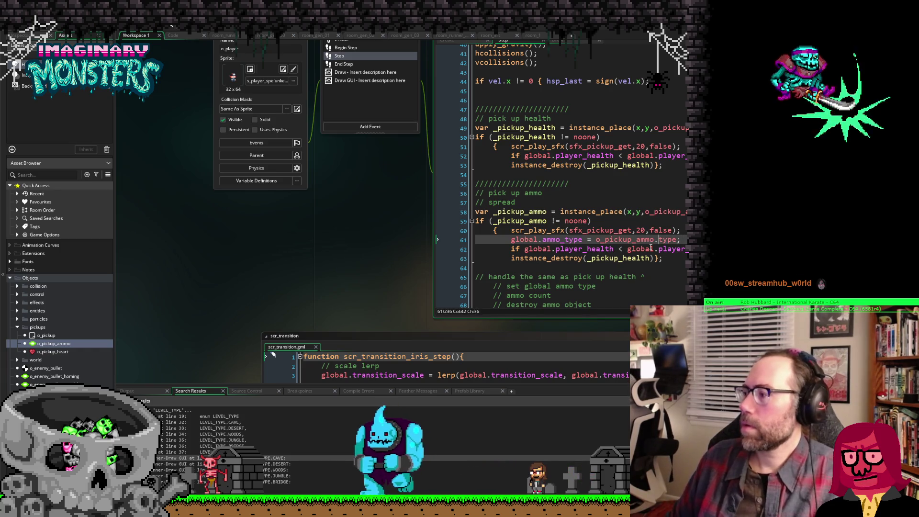
{"action": "scroll", "coordinate": [233, 257], "scroll_direction": "down", "scroll_amount": 6}
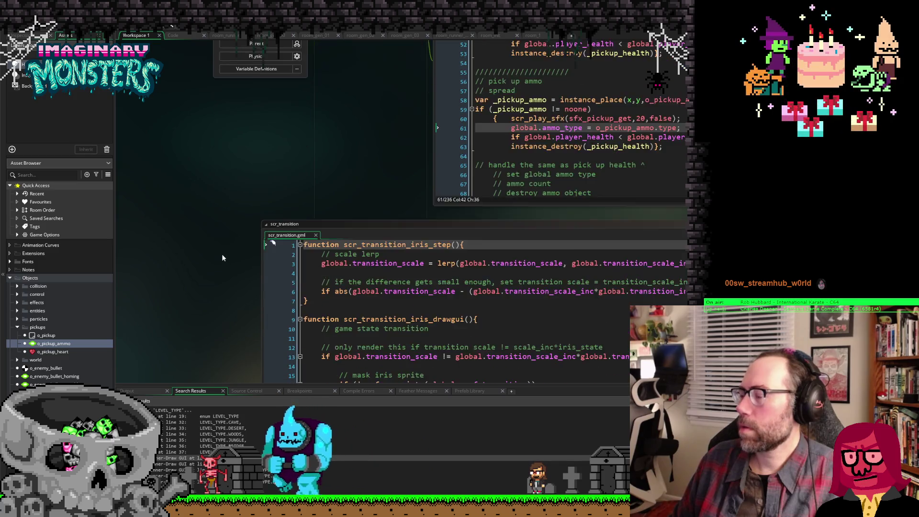
{"action": "scroll", "coordinate": [219, 248], "scroll_direction": "down", "scroll_amount": 8}
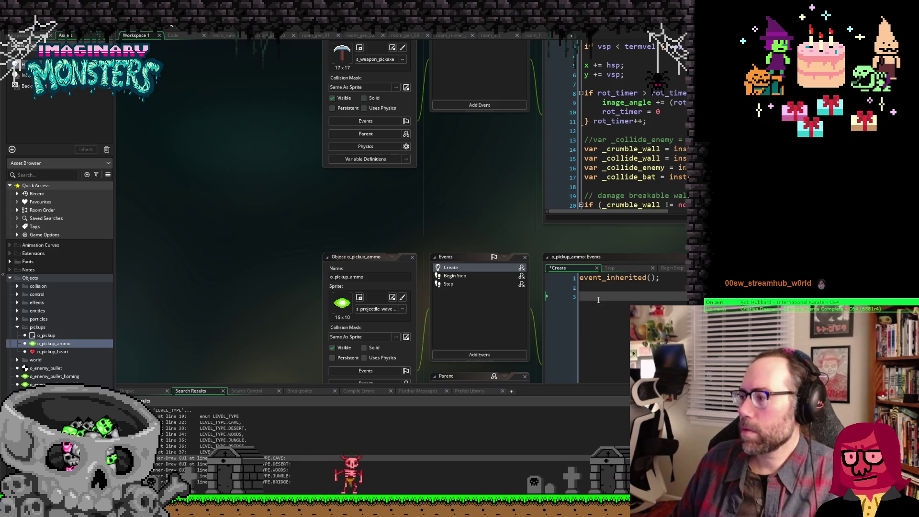
Step: Write 'type = AMMO_TYPE.SPREAD' under event_inherited() in o_pickup_ammo's Create code and save
{"action": "type", "text": "type"}
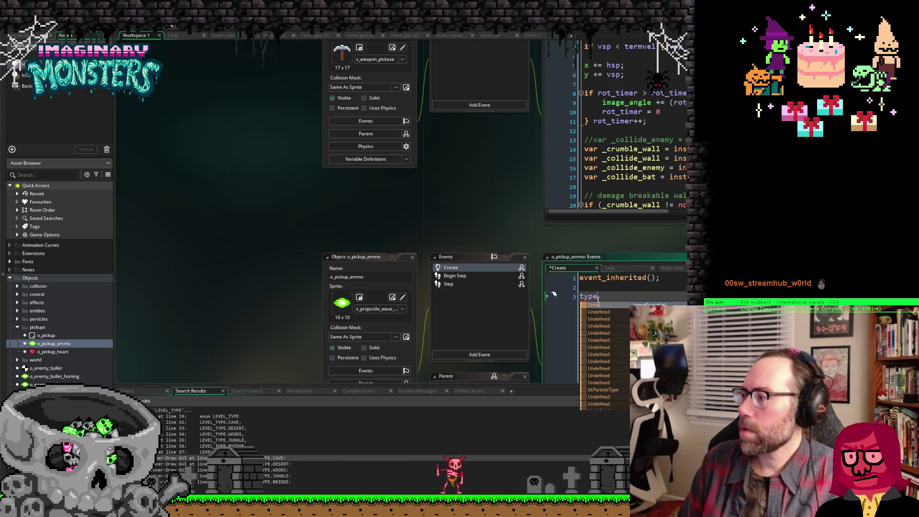
{"action": "type", "text": " = "}
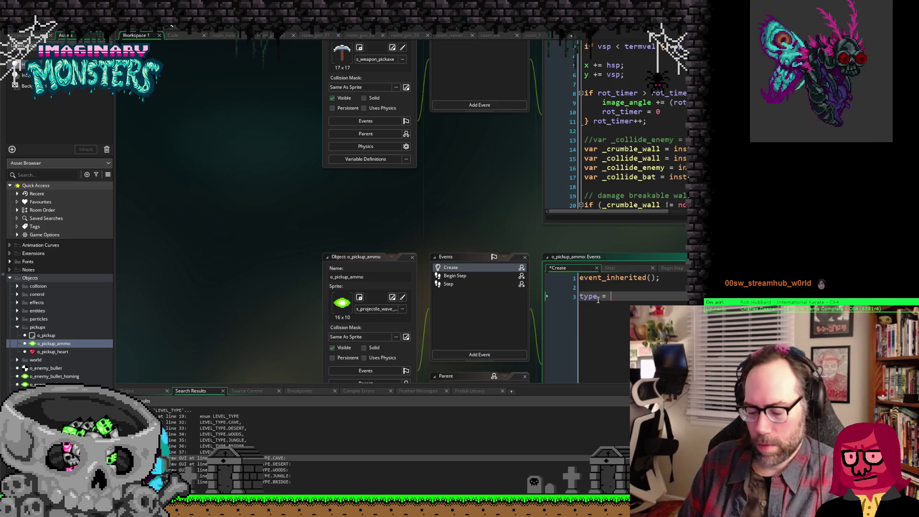
{"action": "type", "text": "A"}
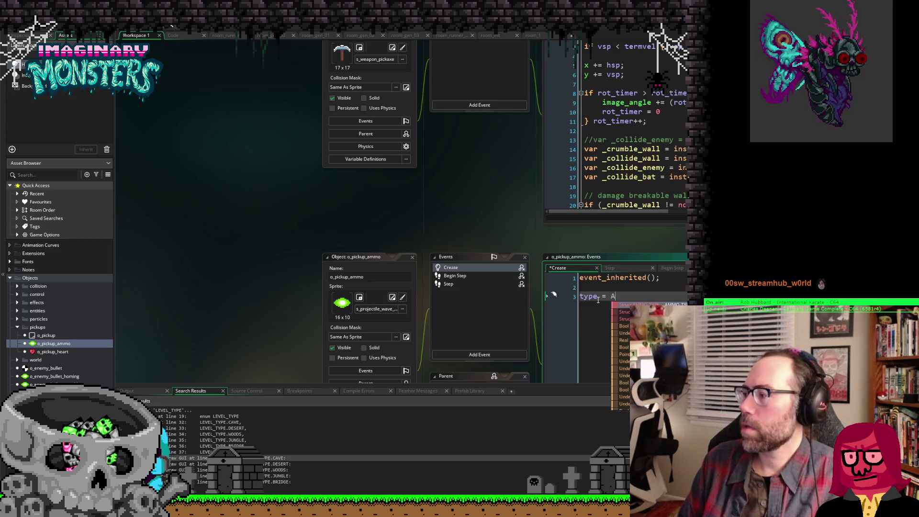
{"action": "key", "text": "Return"}
{"action": "type", "text": ".SPREAD;"}
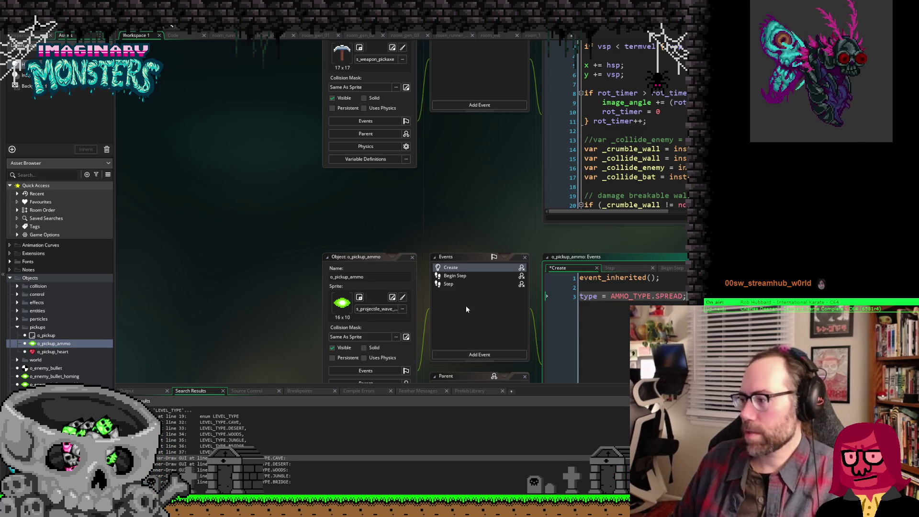
{"action": "key", "text": "ctrl+s"}
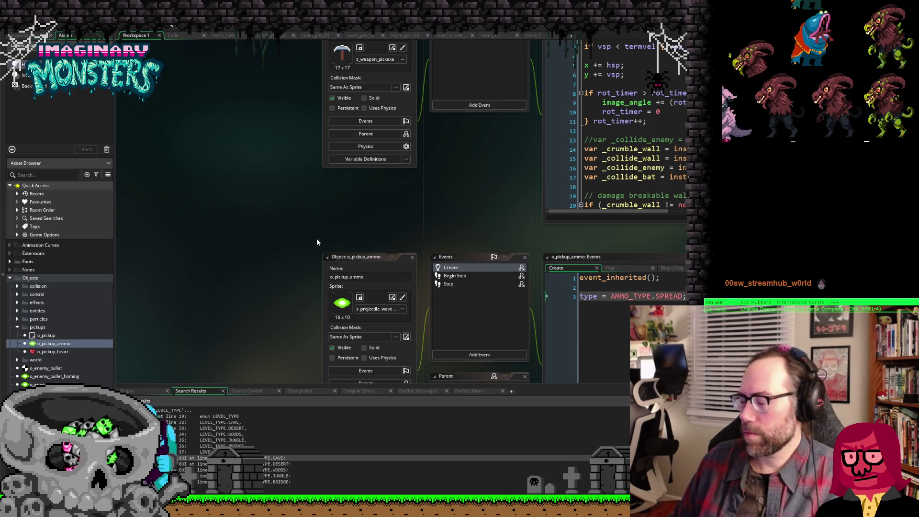
{"action": "mouse_move", "coordinate": [302, 206]}
{"action": "left_mouse_down"}
{"action": "mouse_move", "coordinate": [204, 392]}
{"action": "mouse_move", "coordinate": [261, 319]}
{"action": "left_mouse_up"}
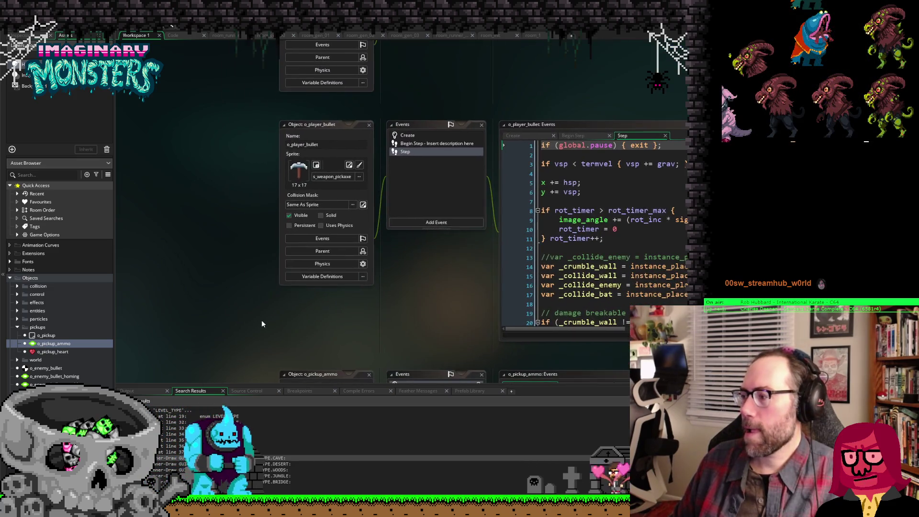
Step: Return to o_player's pick up ammo section and add an empty line 62 below the ammo type assignment
{"action": "scroll", "coordinate": [253, 271], "scroll_direction": "down", "scroll_amount": 3}
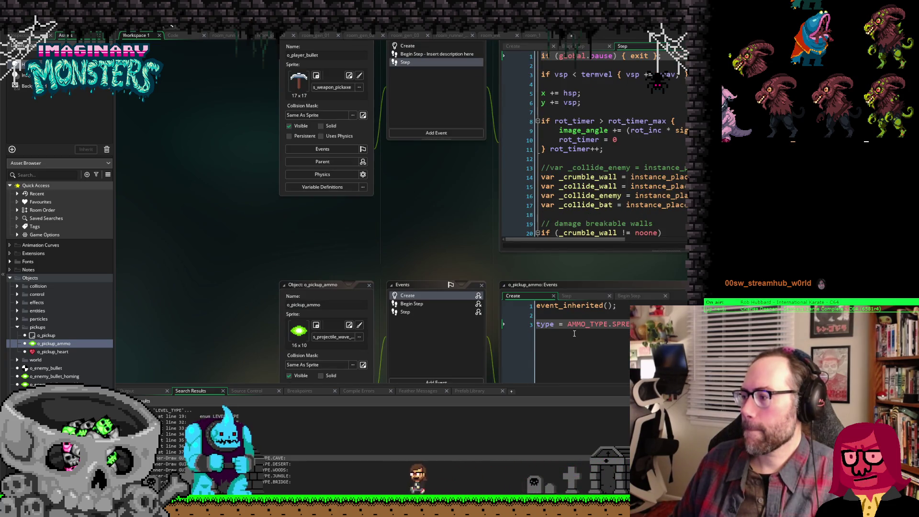
{"action": "scroll", "coordinate": [331, 260], "scroll_direction": "down", "scroll_amount": 10}
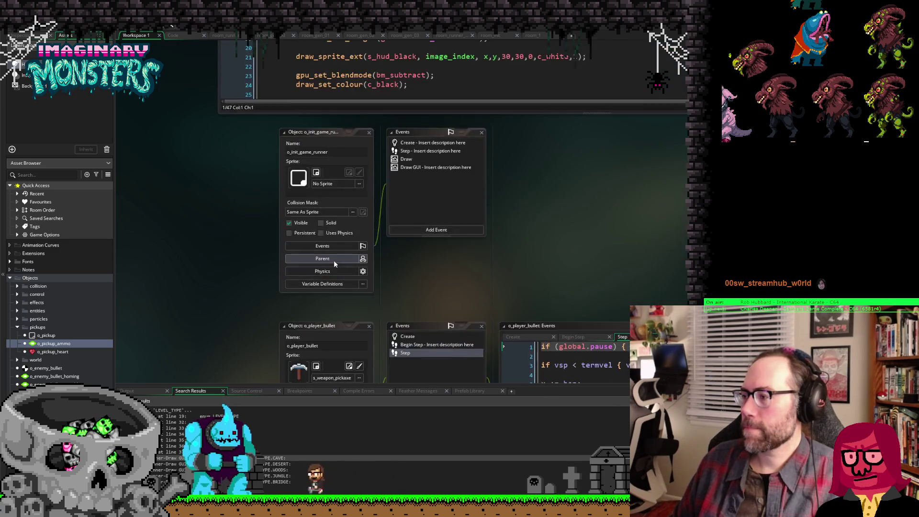
{"action": "scroll", "coordinate": [341, 262], "scroll_direction": "up", "scroll_amount": 3}
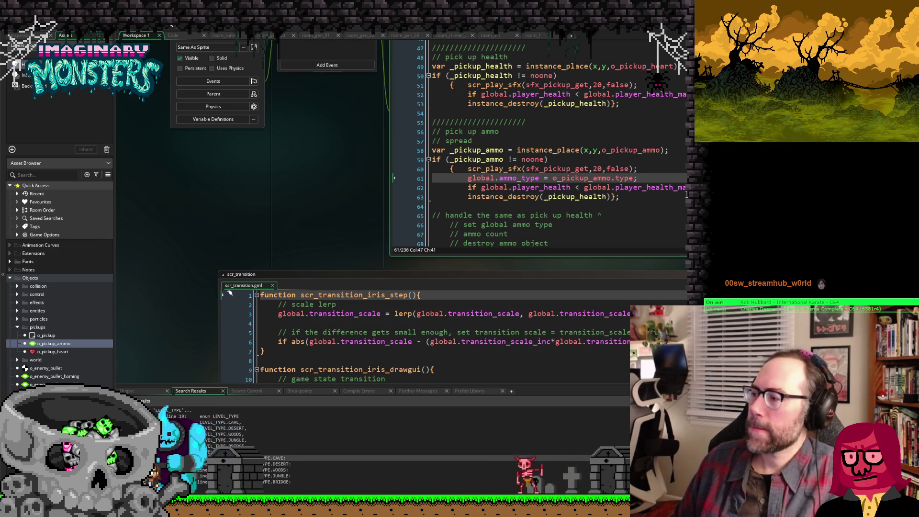
{"action": "key", "text": "Return"}
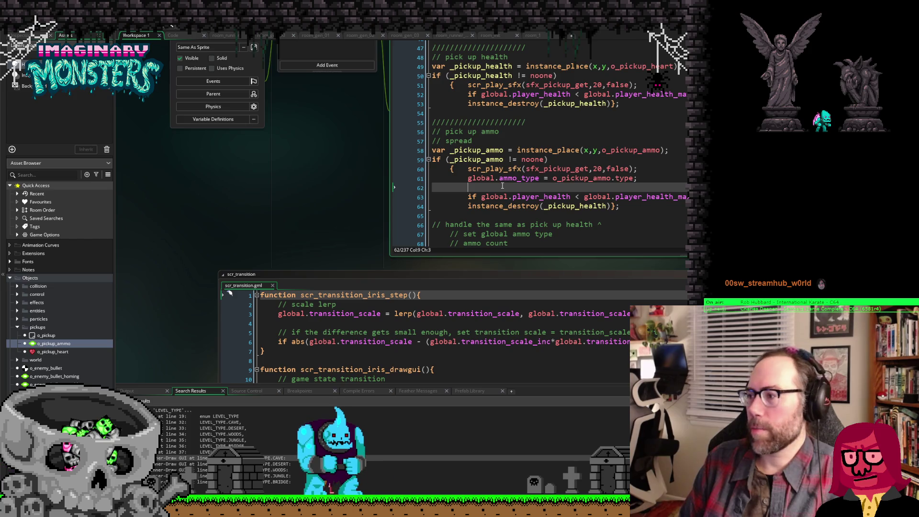
Step: Write line 62 as 'global.ammo_quantity = o_pickup_ammo.quantity;' in o_player's Step code
{"action": "type", "text": "global.ammo_count"}
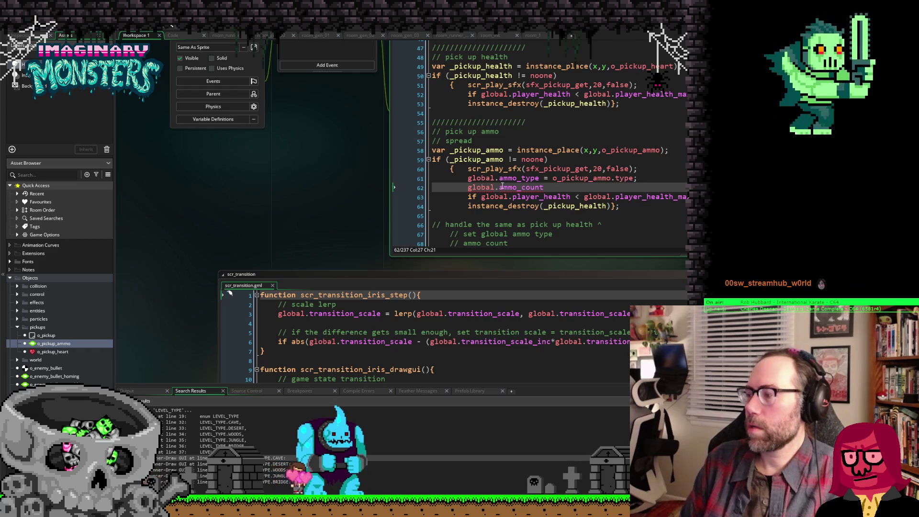
{"action": "type", "text": " = "}
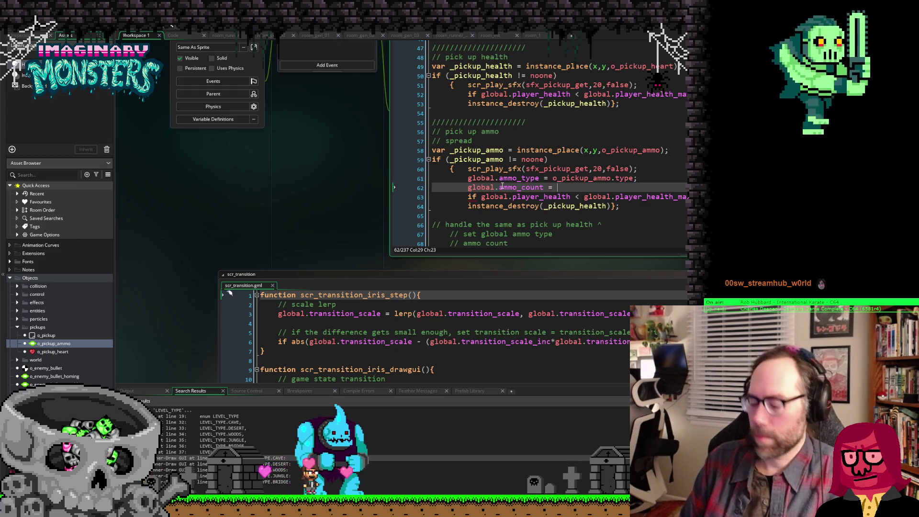
{"action": "type", "text": "o_pickup_am"}
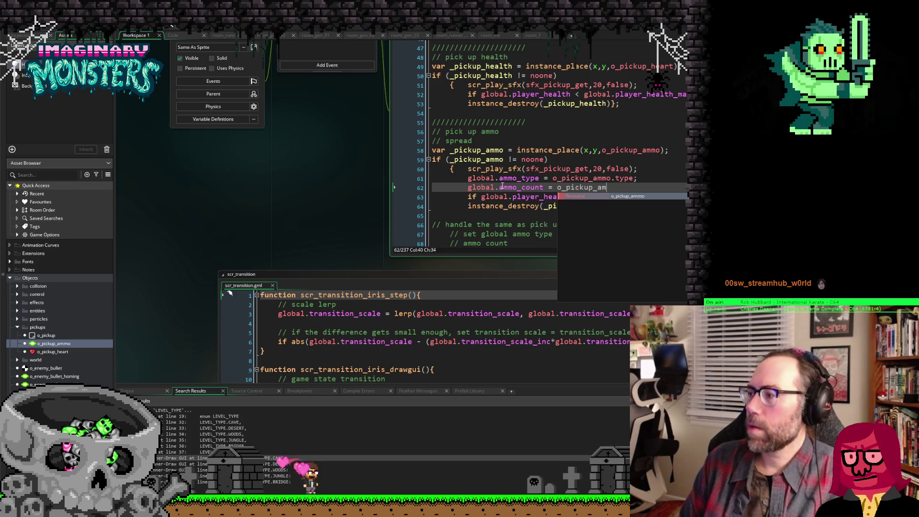
{"action": "key", "text": "Return"}
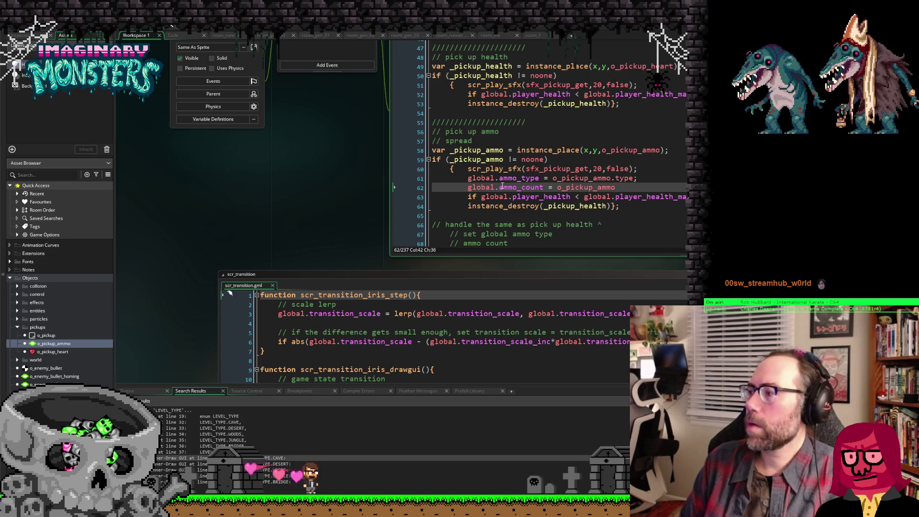
{"action": "type", "text": "count"}
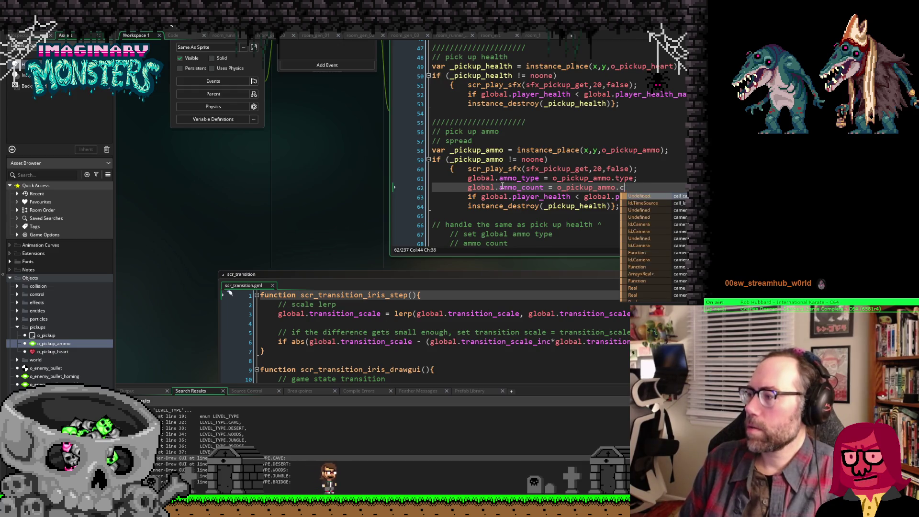
{"action": "key", "text": "BackSpace"}
{"action": "type", "text": "quantity"}
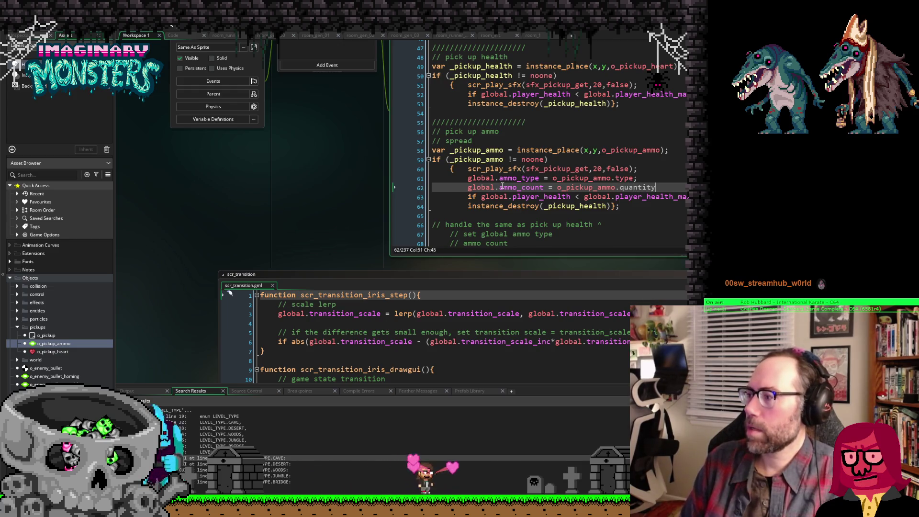
{"action": "type", "text": ";"}
{"action": "key", "text": "Left"}
{"action": "key", "text": "Left"}
{"action": "key", "text": "Left"}
{"action": "key", "text": "Left"}
{"action": "key", "text": "Left"}
{"action": "key", "text": "Left"}
{"action": "key", "text": "shift+Right"}
{"action": "key", "text": "shift+Right"}
{"action": "key", "text": "shift+Right"}
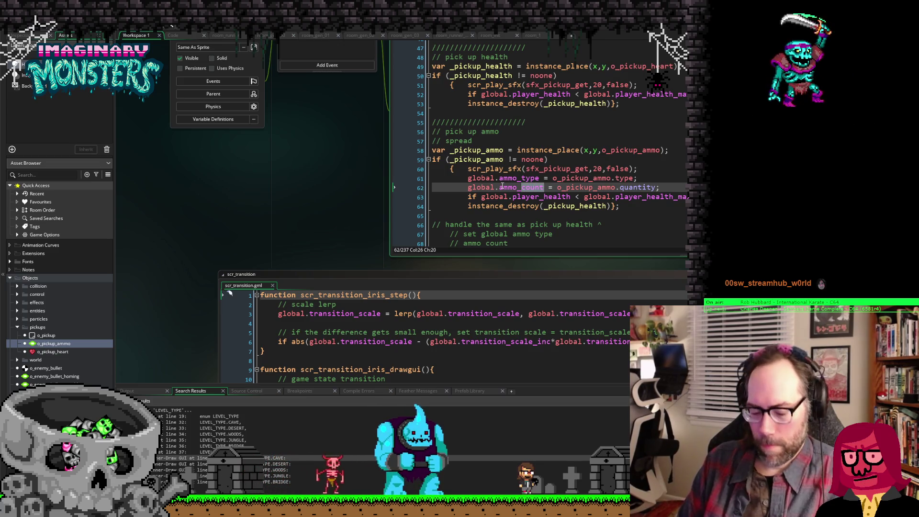
{"action": "type", "text": "quantity"}
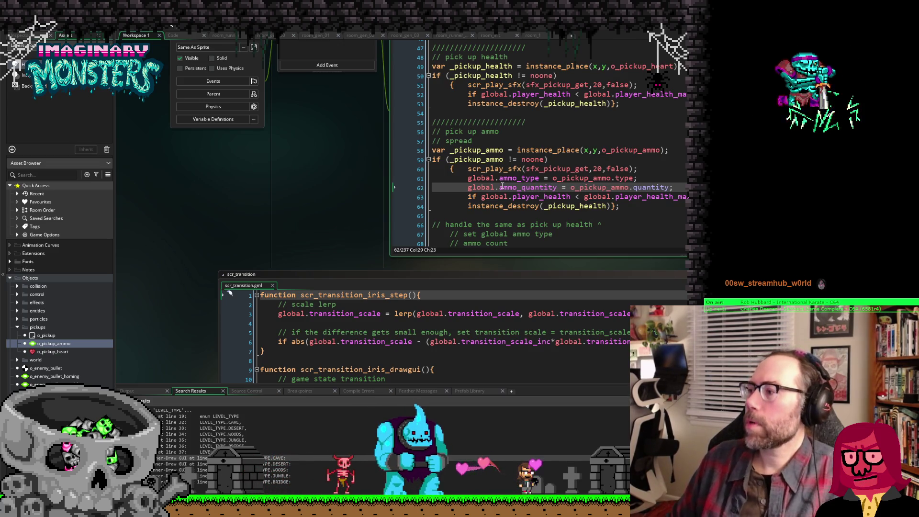
{"action": "scroll", "coordinate": [298, 203], "scroll_direction": "up", "scroll_amount": 5}
{"action": "scroll", "coordinate": [260, 204], "scroll_direction": "up", "scroll_amount": 10}
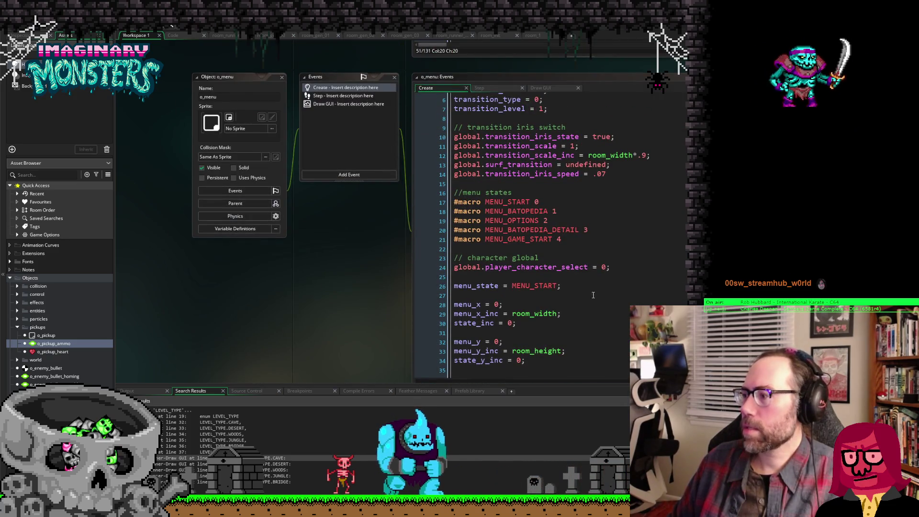
Step: Add 'global.ammo_quantity = 0;' below 'global.ammo_type = AMMO_TYPE.NORMAL' in o_init_1's Create code
{"action": "scroll", "coordinate": [337, 177], "scroll_direction": "up", "scroll_amount": 5}
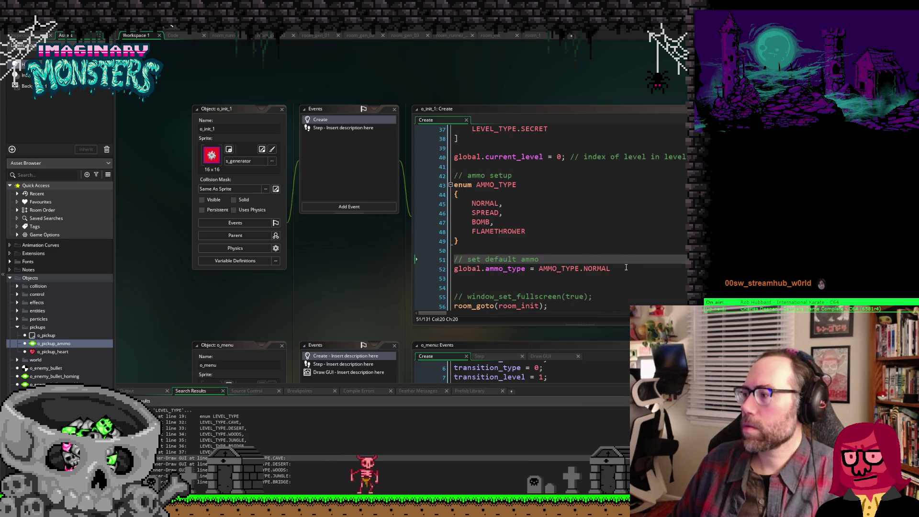
{"action": "left_click", "coordinate": [625, 267]}
{"action": "key", "text": "Return"}
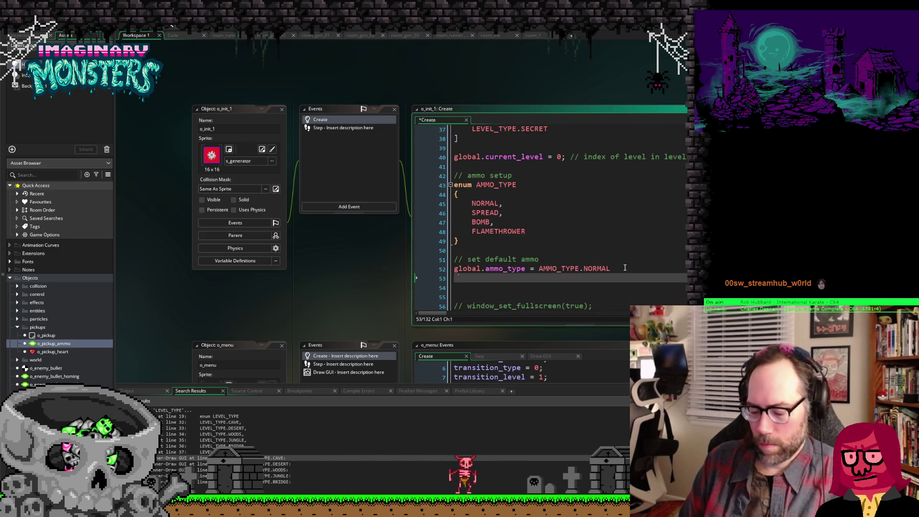
{"action": "type", "text": "global.ammo"}
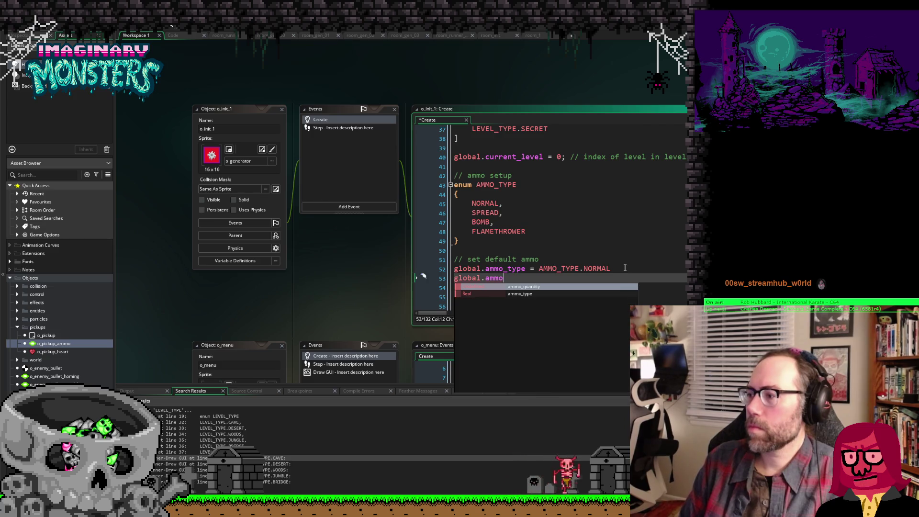
{"action": "type", "text": "wu"}
{"action": "type", "text": "tity"}
{"action": "type", "text": "= 0"}
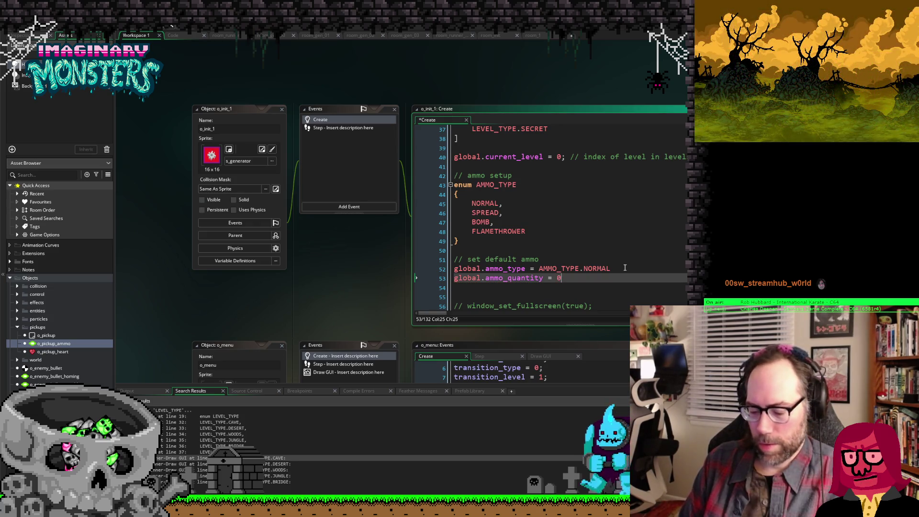
{"action": "type", "text": ";"}
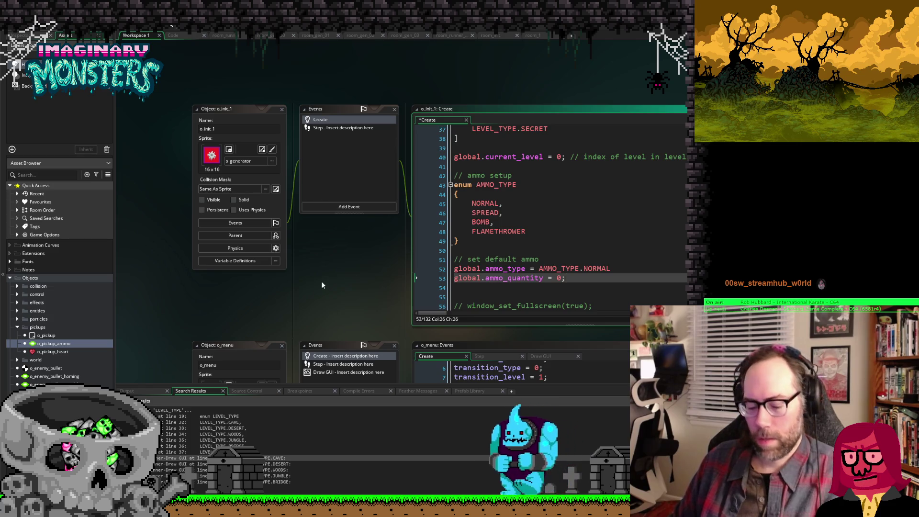
{"action": "scroll", "coordinate": [148, 271], "scroll_direction": "down", "scroll_amount": 5}
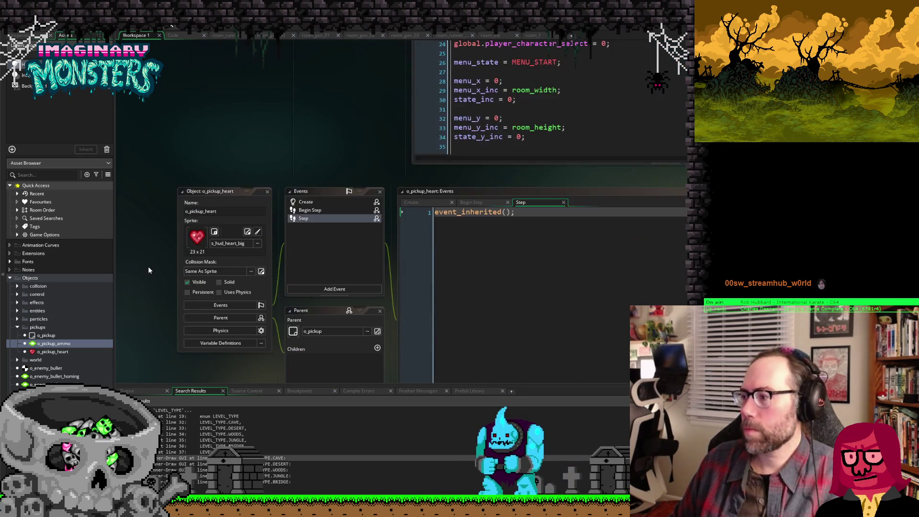
Step: Delete the leftover health-check line, make the block destroy _pickup_ammo instead of _pickup_health, and save
{"action": "scroll", "coordinate": [148, 266], "scroll_direction": "down", "scroll_amount": 5}
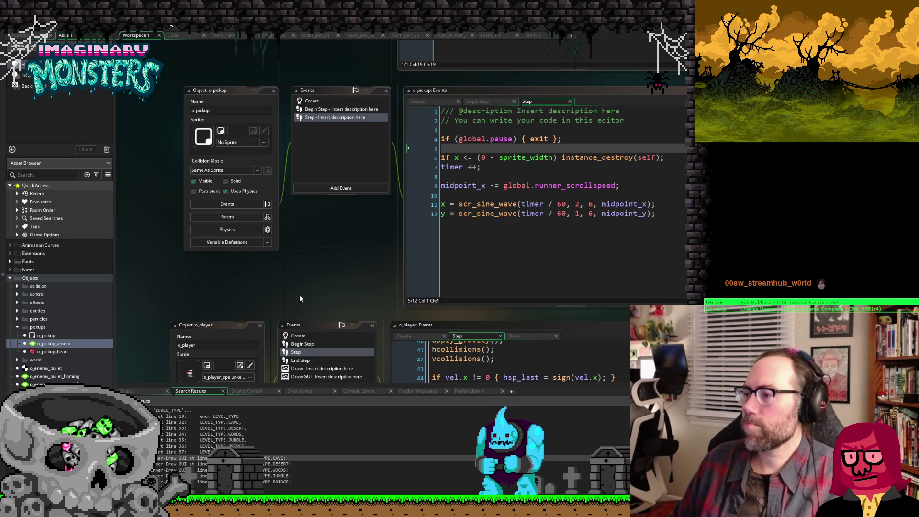
{"action": "left_click_drag", "start_coordinate": [196, 289], "coordinate": [211, 269]}
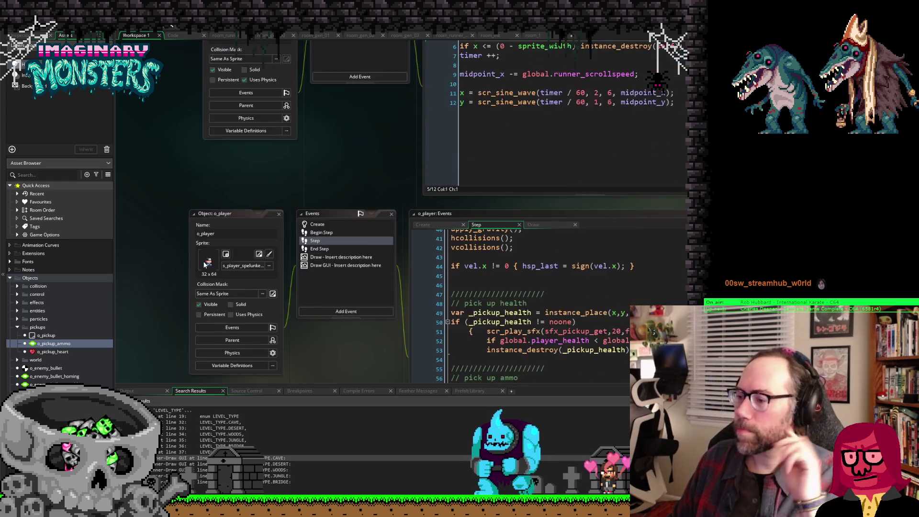
{"action": "scroll", "coordinate": [203, 260], "scroll_direction": "down", "scroll_amount": 5}
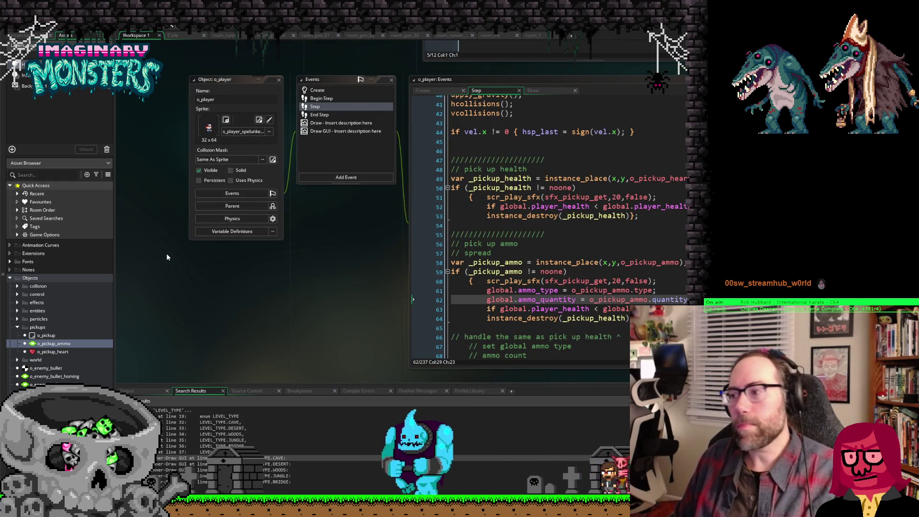
{"action": "scroll", "coordinate": [297, 294], "scroll_direction": "down", "scroll_amount": 1}
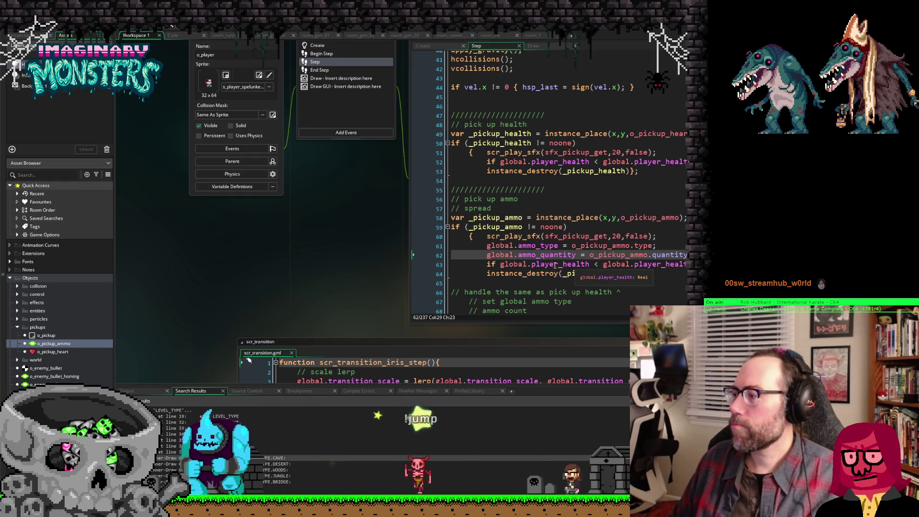
{"action": "left_click", "coordinate": [519, 265]}
{"action": "key", "text": "Home"}
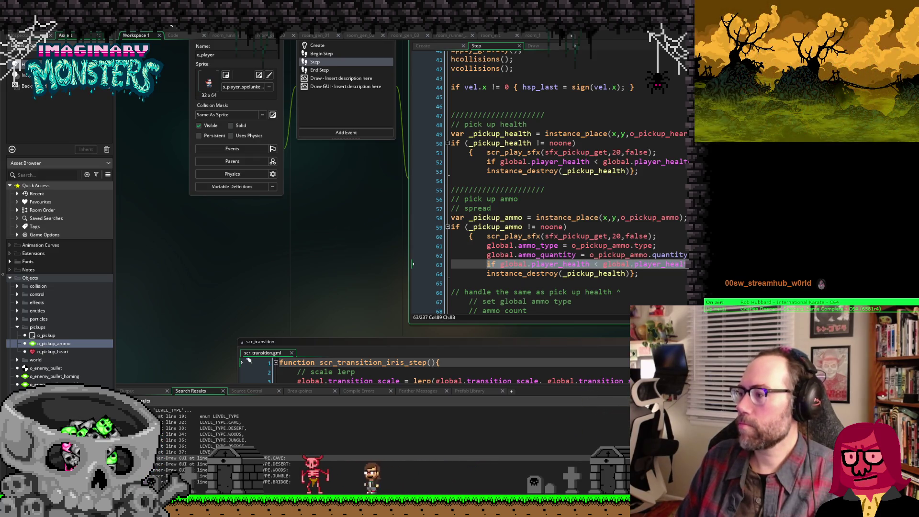
{"action": "key", "text": "Delete"}
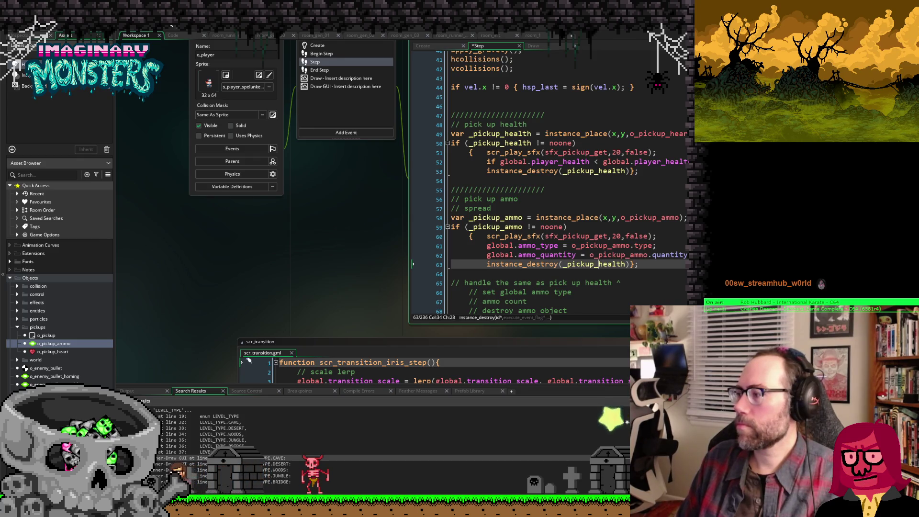
{"action": "type", "text": "ammop"}
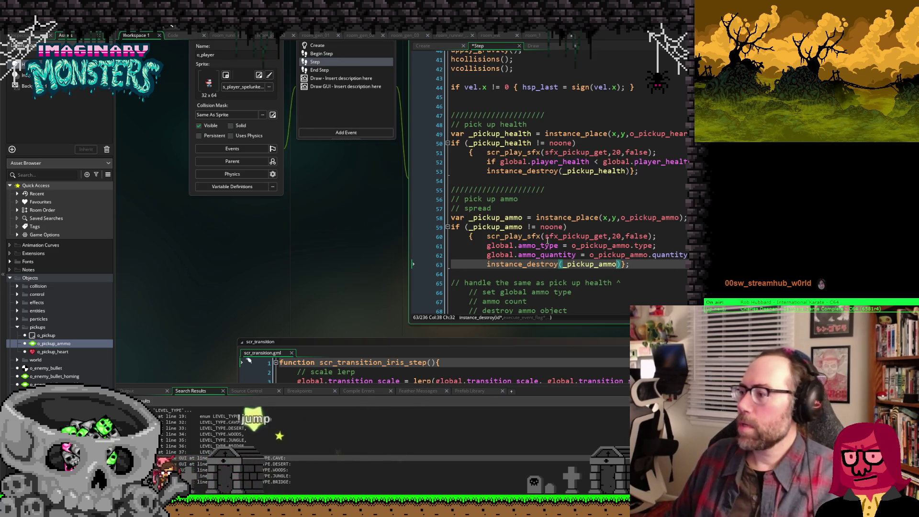
{"action": "key", "text": "ctrl+s"}
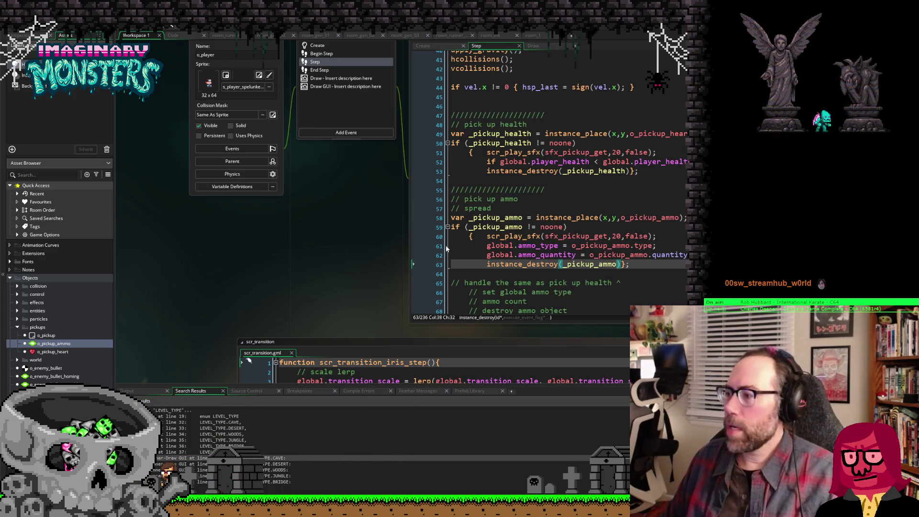
{"action": "left_click_drag", "start_coordinate": [355, 273], "coordinate": [268, 254]}
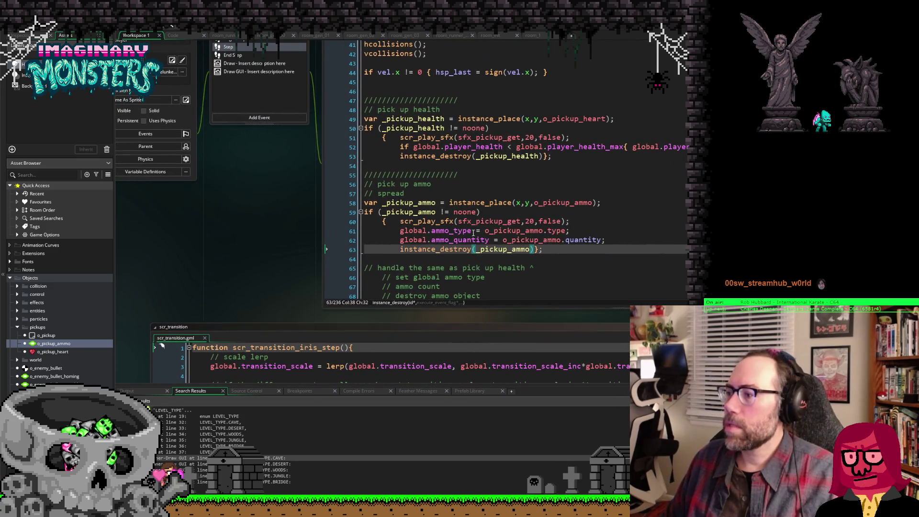
{"action": "scroll", "coordinate": [473, 233], "scroll_direction": "down", "scroll_amount": 8}
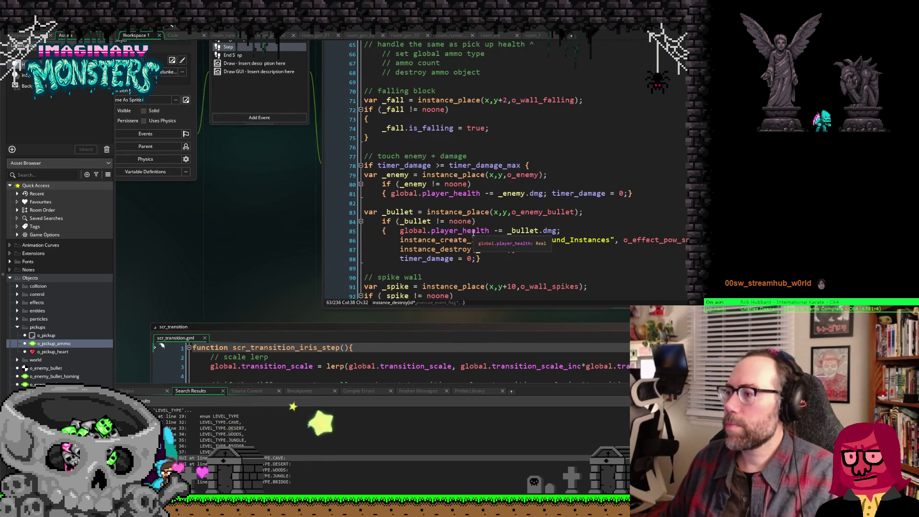
{"action": "scroll", "coordinate": [473, 233], "scroll_direction": "down", "scroll_amount": 7}
{"action": "scroll", "coordinate": [430, 226], "scroll_direction": "down", "scroll_amount": 6}
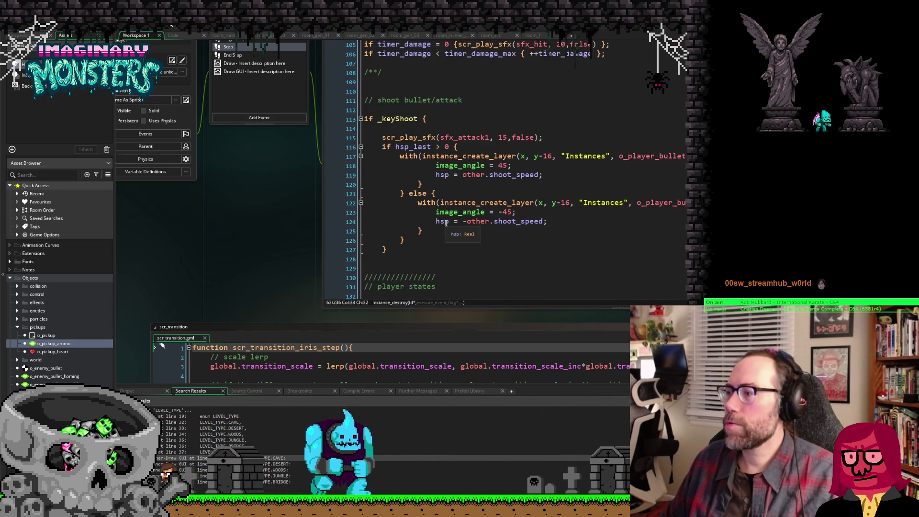
{"action": "left_click", "coordinate": [424, 232]}
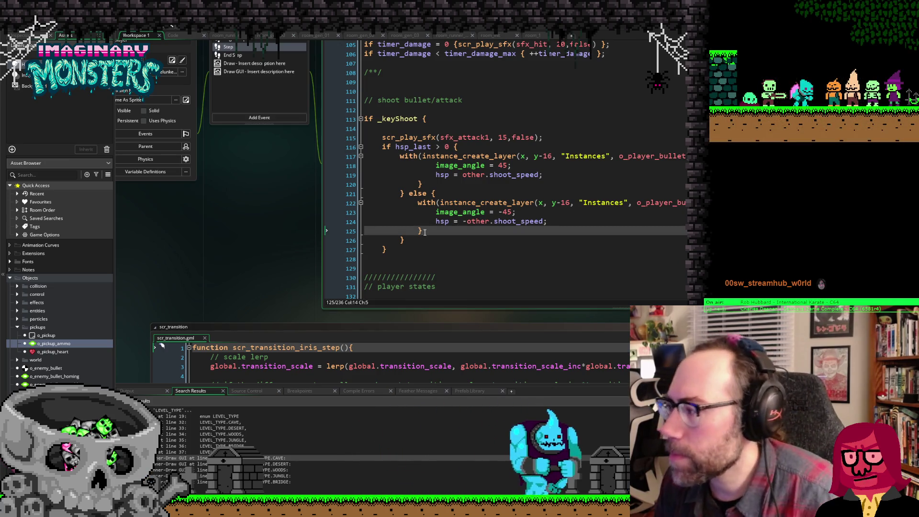
{"action": "left_click", "coordinate": [424, 121]}
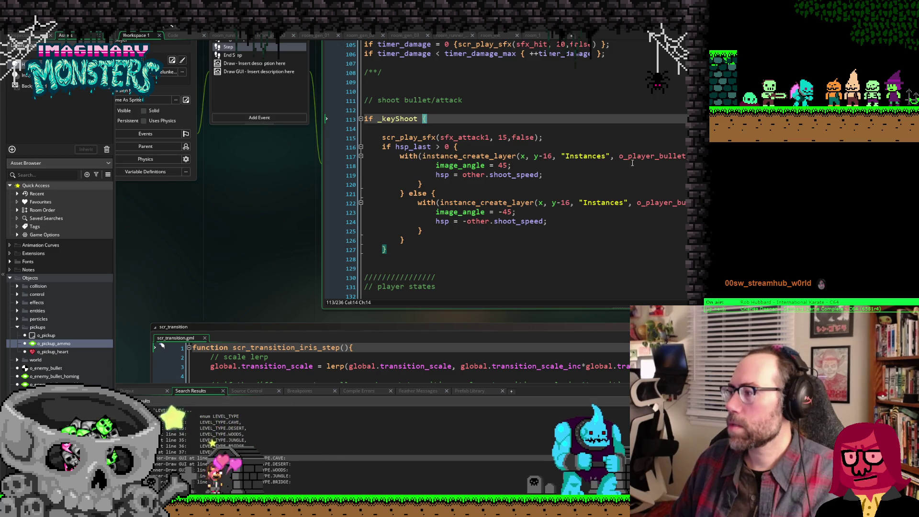
{"action": "left_click", "coordinate": [439, 129]}
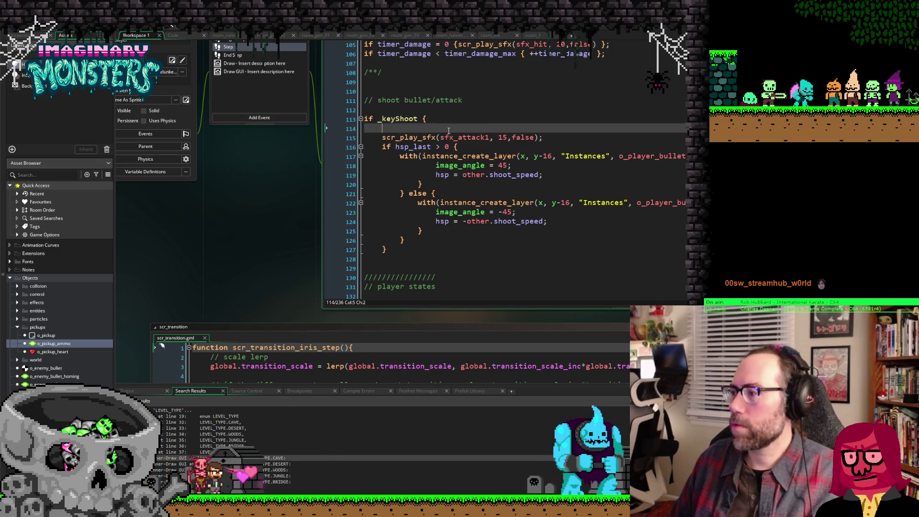
{"action": "key", "text": "Return"}
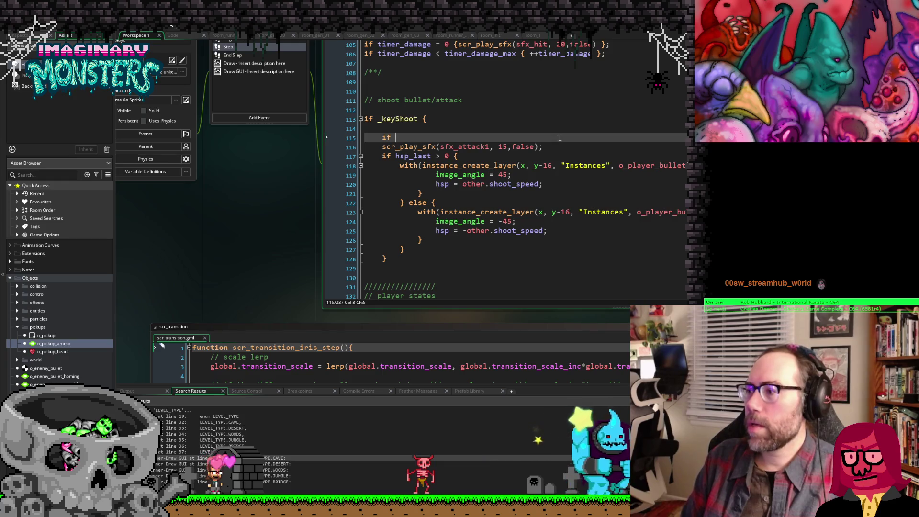
Step: Add 'if global.ammo_quantity > 0 {global.ammo_quantity -= 1}' at the start of the _keyShoot block
{"action": "type", "text": "global.amm"}
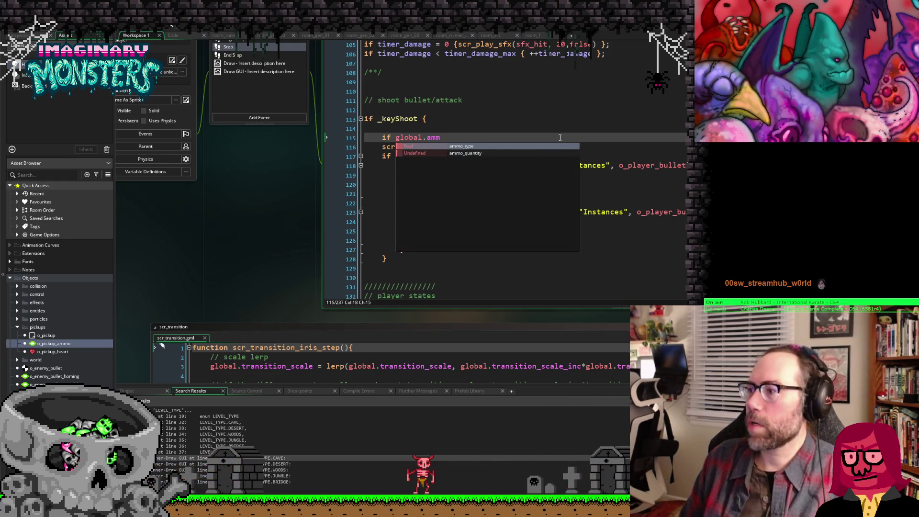
{"action": "key", "text": "Down"}
{"action": "key", "text": "Return"}
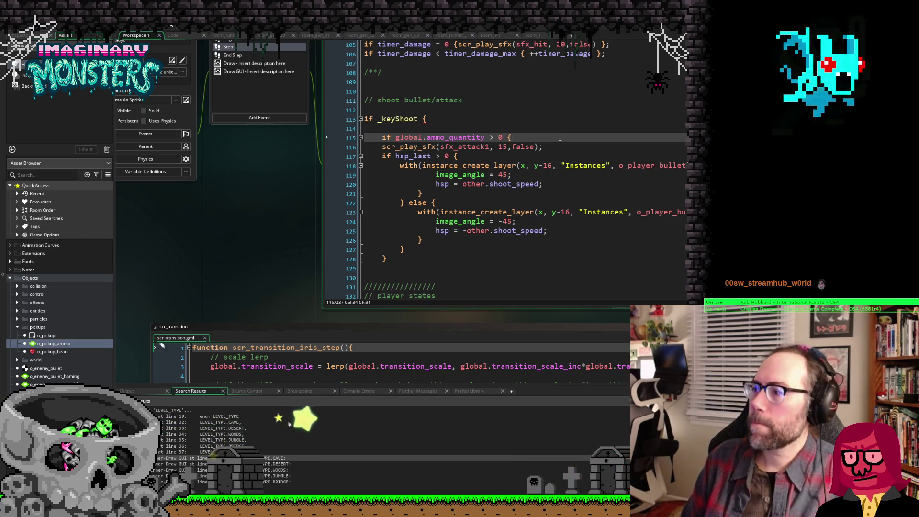
{"action": "type", "text": "global"}
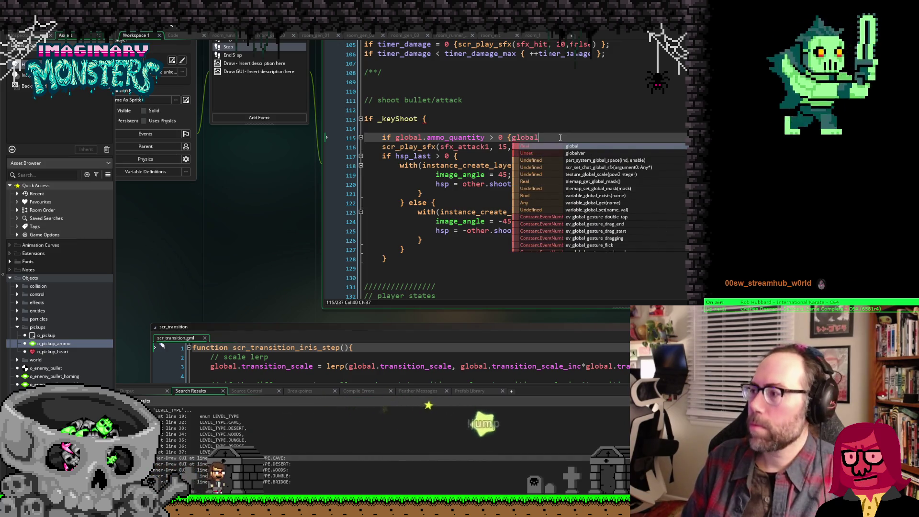
{"action": "type", "text": ".ammo"}
{"action": "key", "text": "Return"}
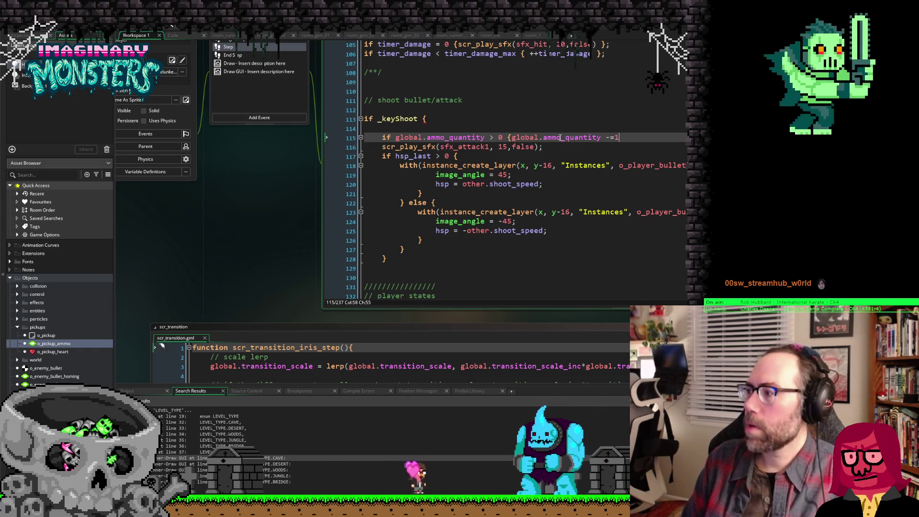
{"action": "type", "text": "1};"}
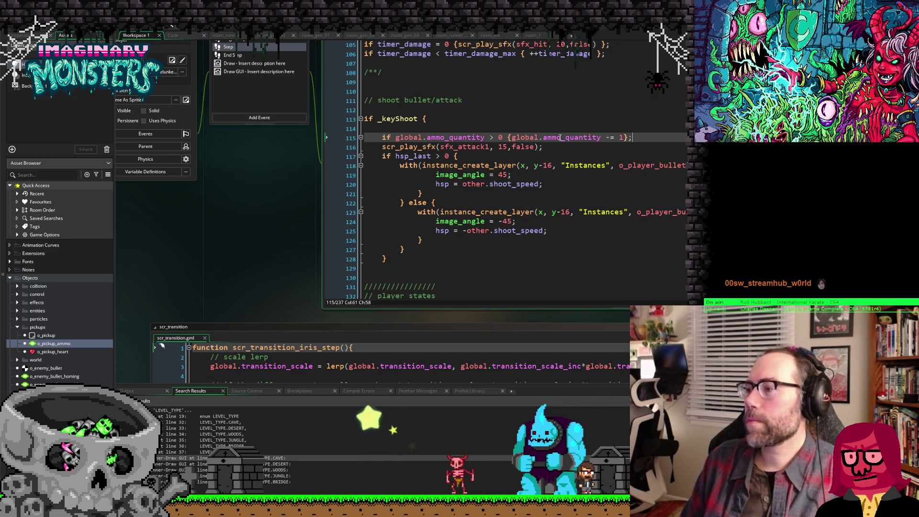
Step: Add blank lines around the ammo check and start a comment about reverting to the normal shot type
{"action": "key", "text": "Return"}
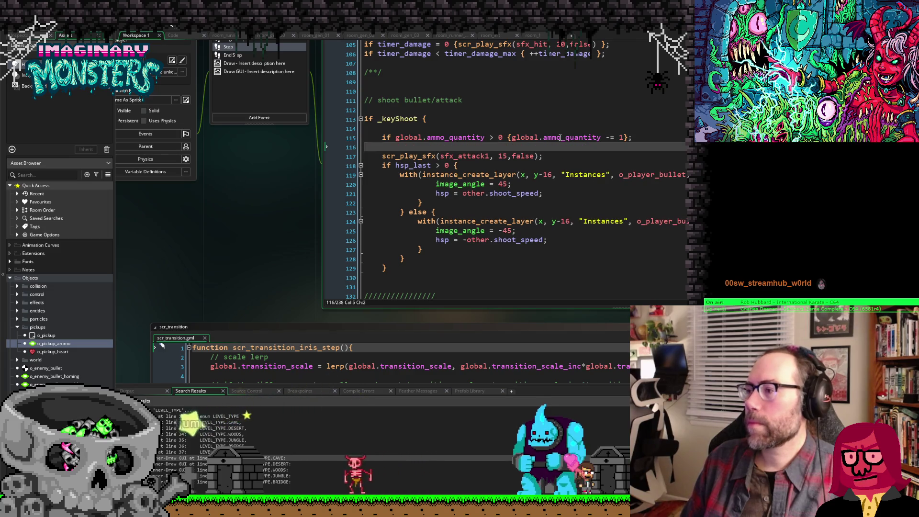
{"action": "key", "text": "Return"}
{"action": "key", "text": "Up"}
{"action": "key", "text": "Up"}
{"action": "key", "text": "Return"}
{"action": "key", "text": "Up"}
{"action": "type", "text": "// "}
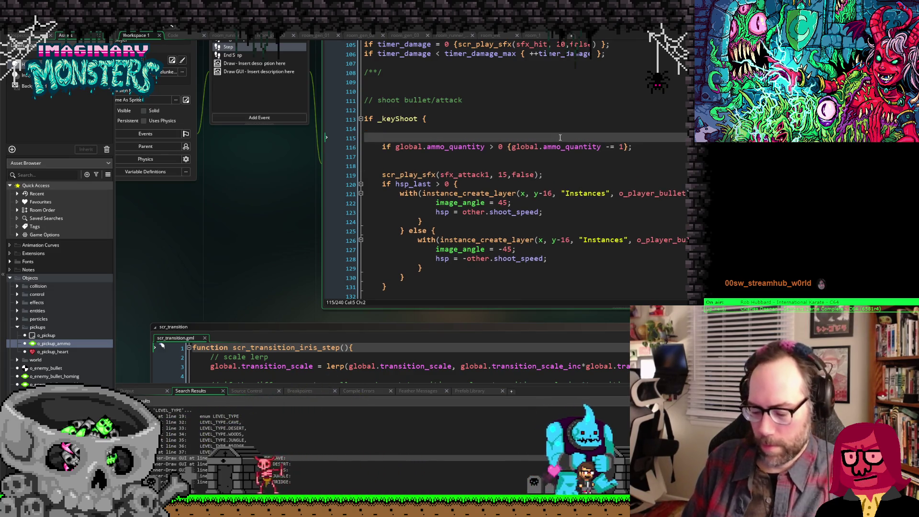
{"action": "type", "text": "check amm"}
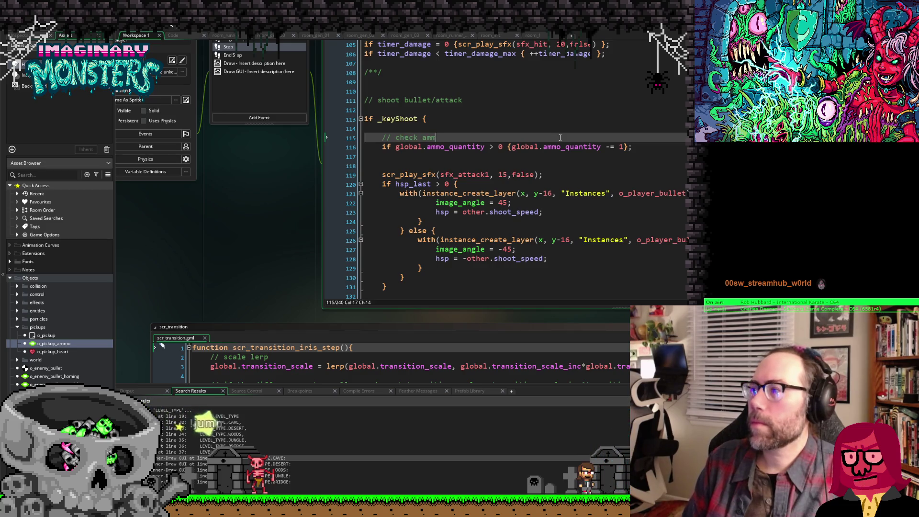
{"action": "type", "text": "o quantity"}
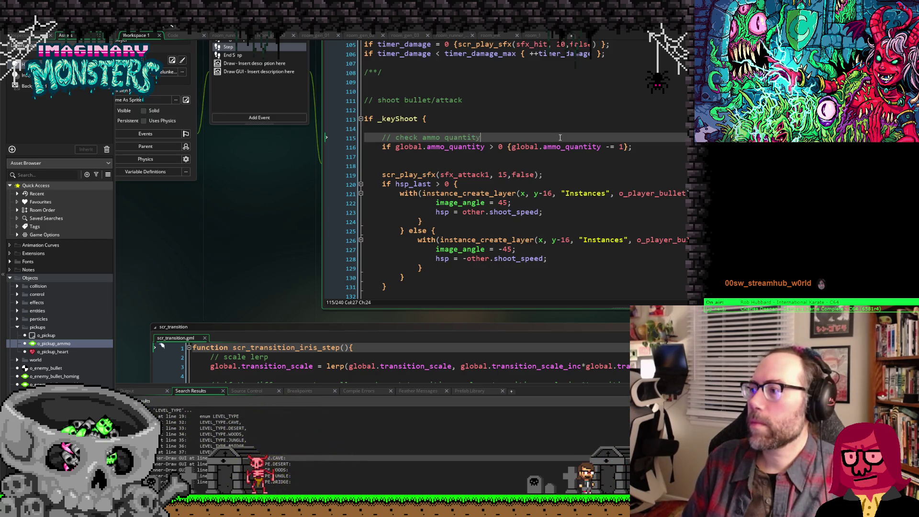
{"action": "type", "text": ", revert back to"}
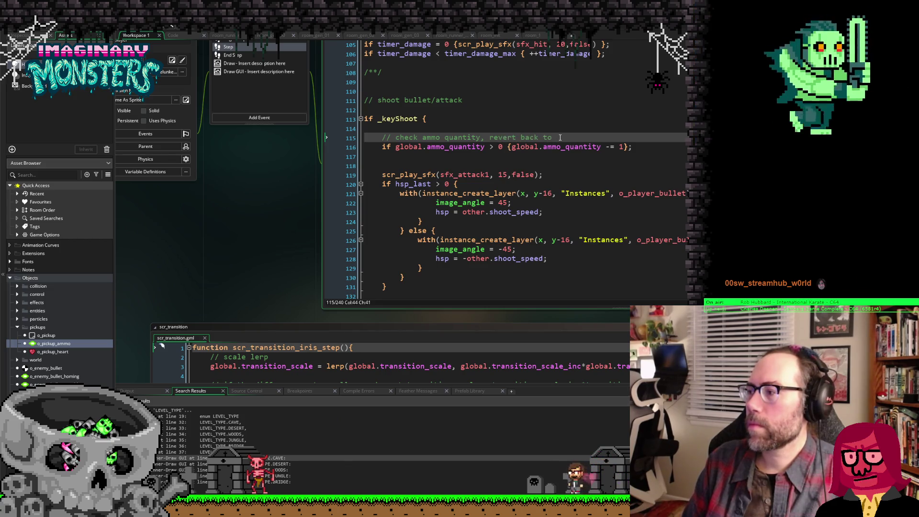
{"action": "type", "text": " norma"}
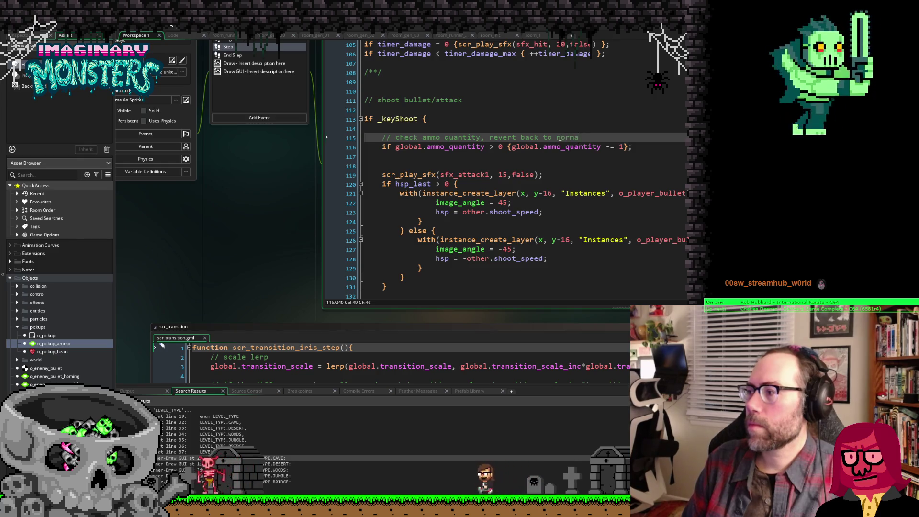
{"action": "type", "text": "l sh"}
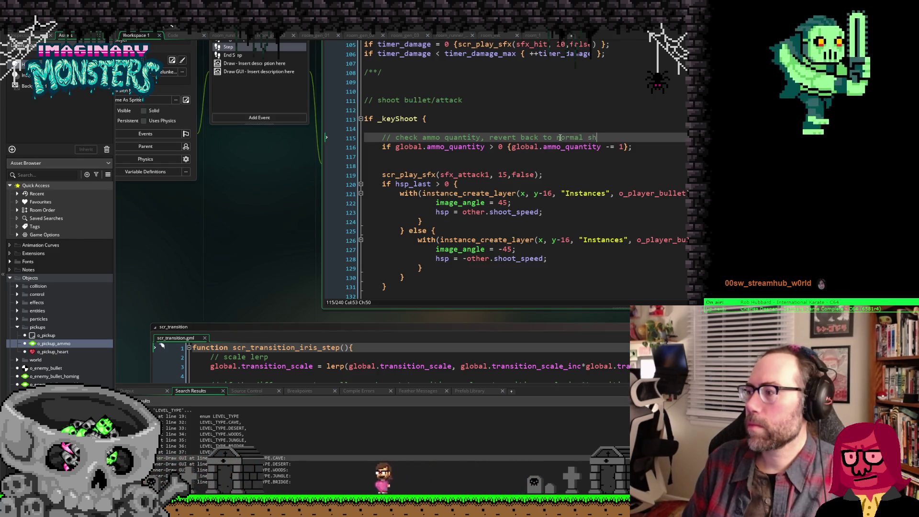
{"action": "type", "text": "ot type if "}
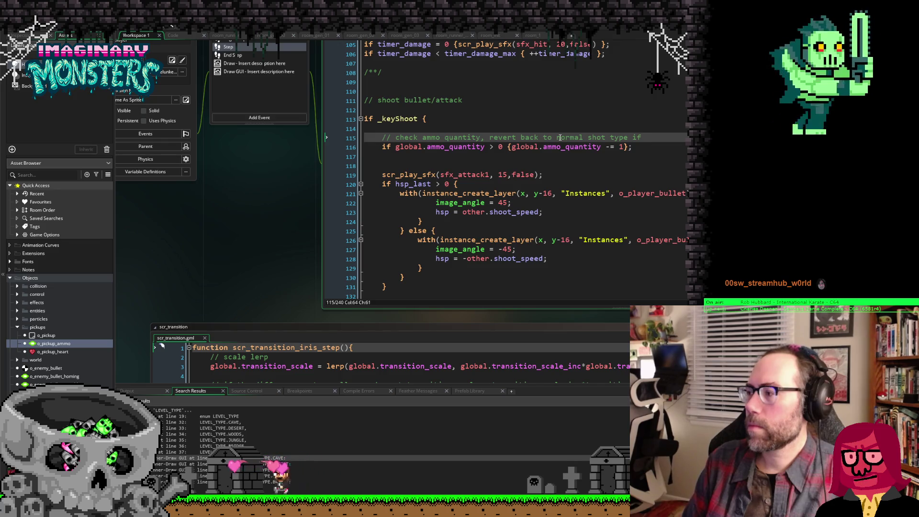
{"action": "type", "text": "ammo is depleted"}
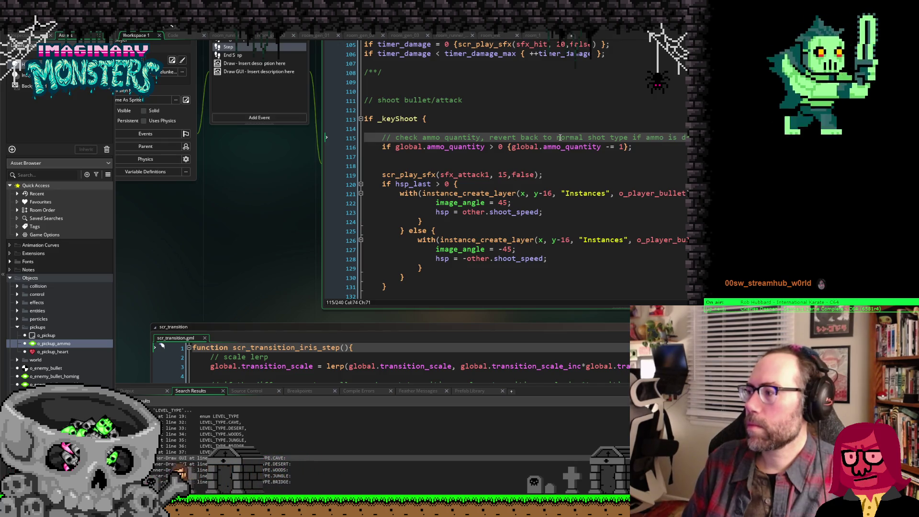
Step: Begin an 'if global.ammo_' line on the blank line below the ammo check
{"action": "key", "text": "Down"}
{"action": "key", "text": "Down"}
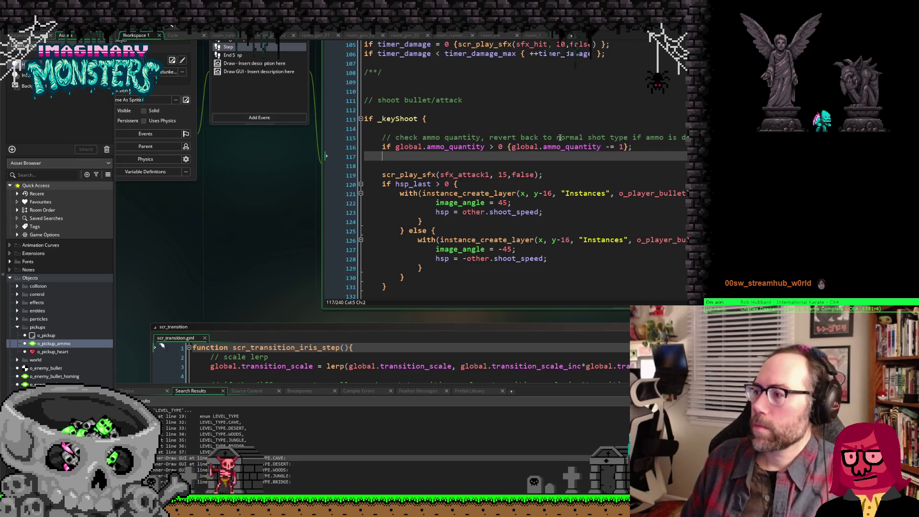
{"action": "type", "text": "if "}
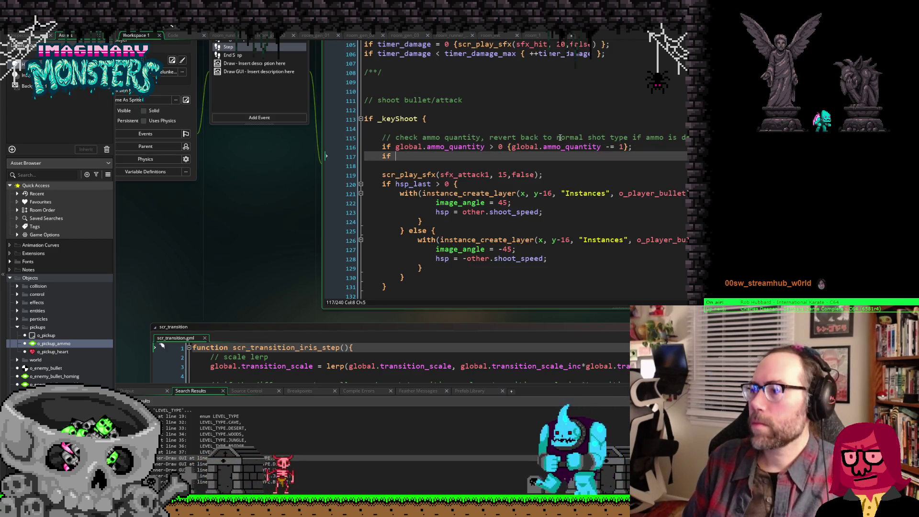
{"action": "type", "text": "gl"}
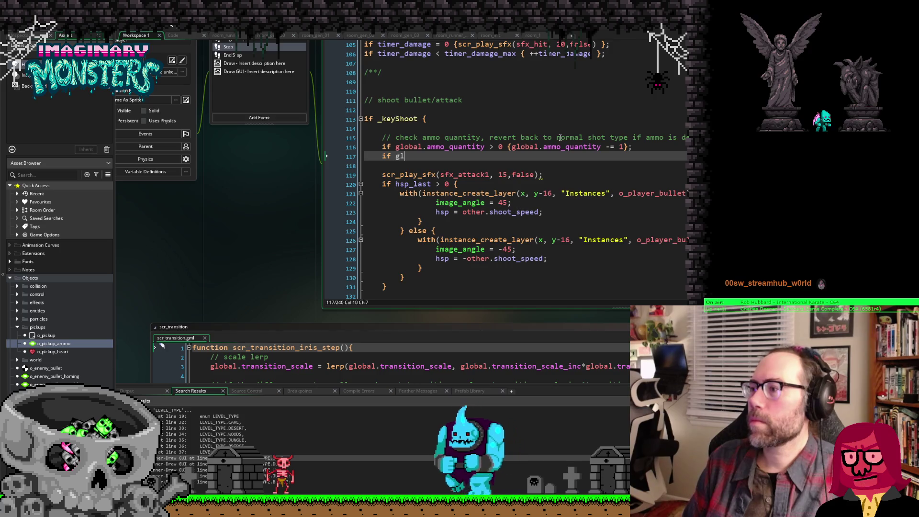
{"action": "type", "text": "obal.ammo_quan"}
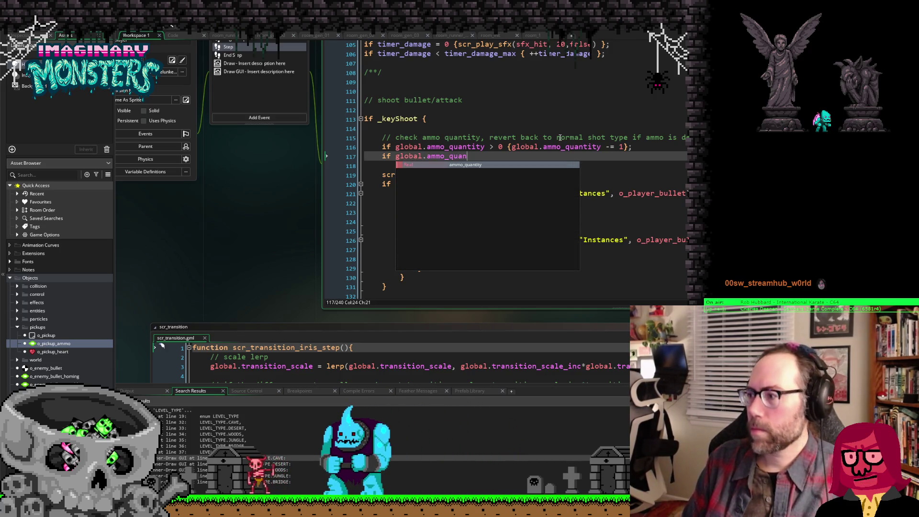
Step: Complete line 117 as 'if global.ammo_quantity { global.ammo_type = AMMO_TYPE.NORMAL; }'
{"action": "key", "text": "Return"}
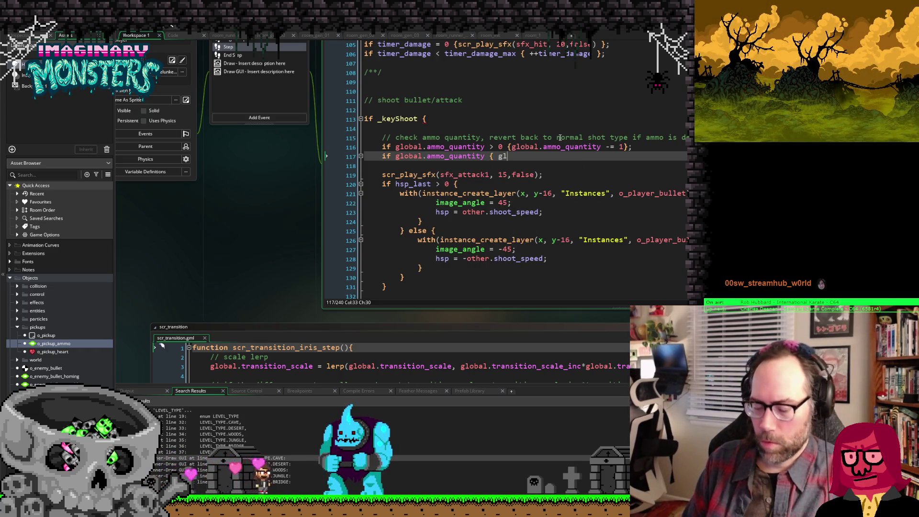
{"action": "type", "text": "global.ammo"}
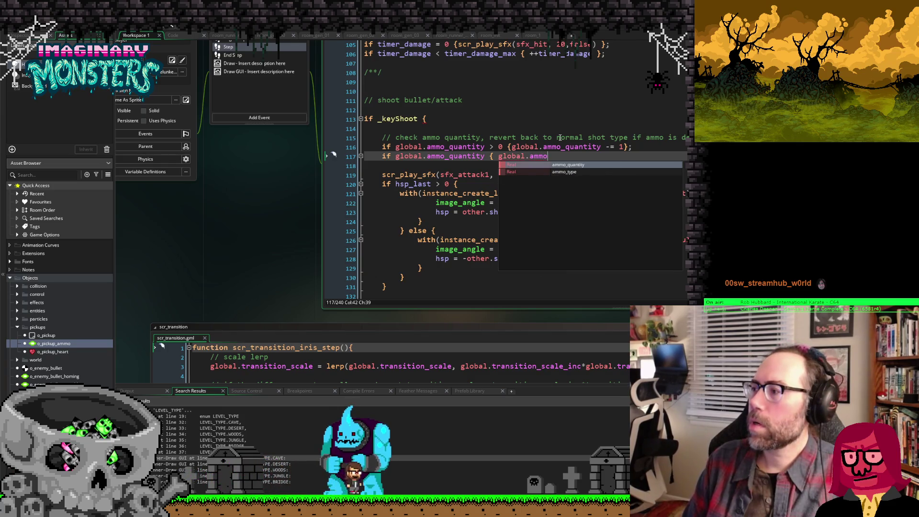
{"action": "type", "text": "_type "}
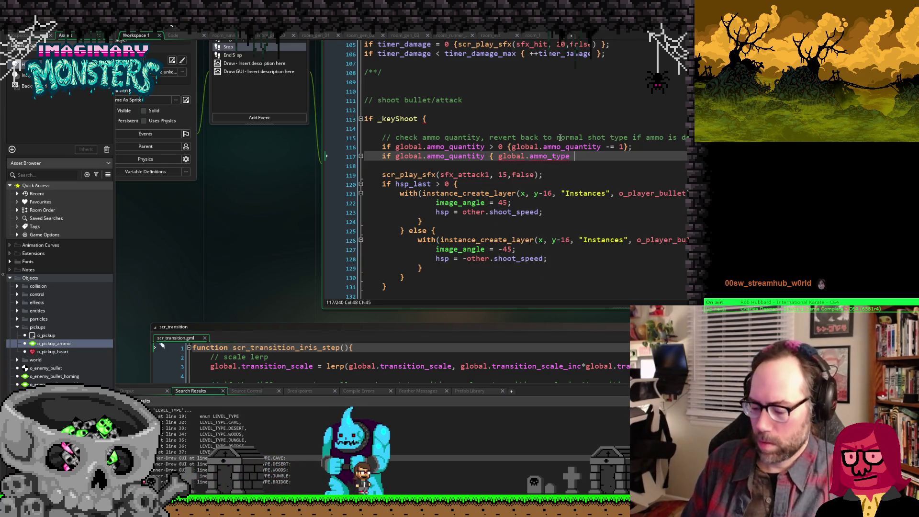
{"action": "type", "text": "= AMM"}
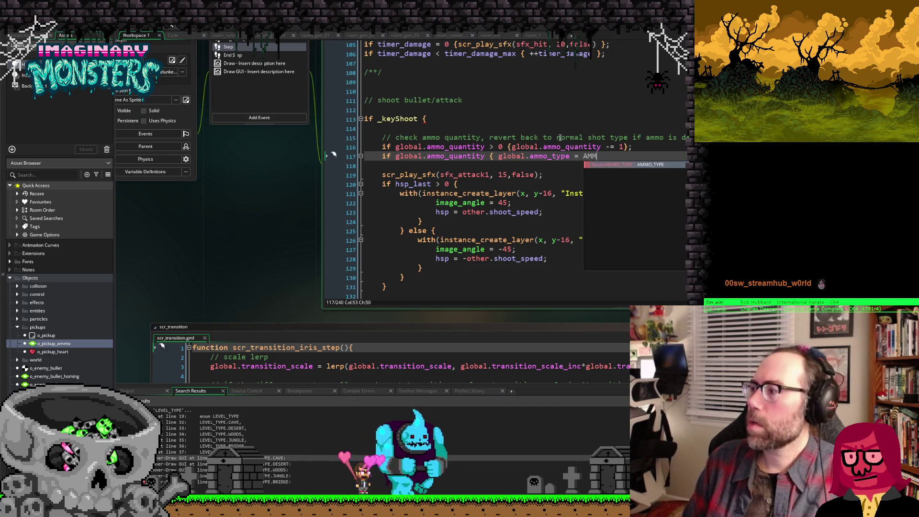
{"action": "type", "text": "O_TYPE.N"}
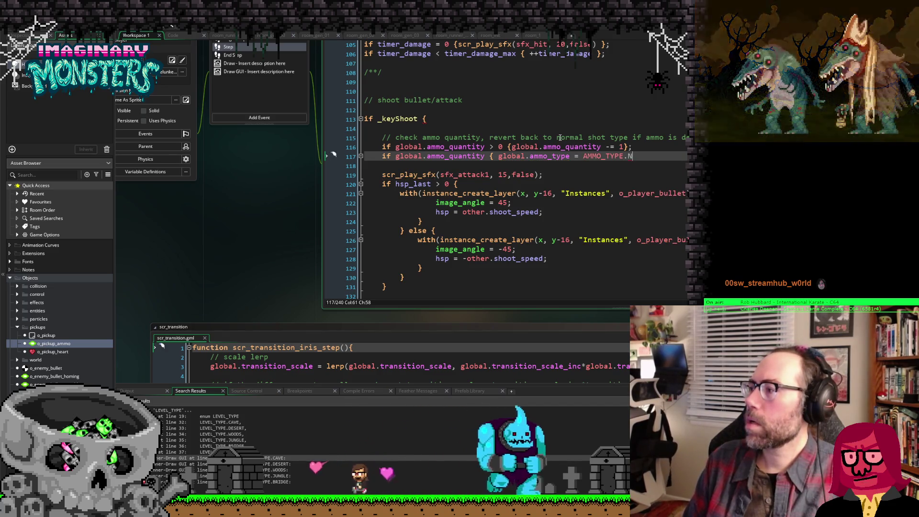
{"action": "key", "text": "Return"}
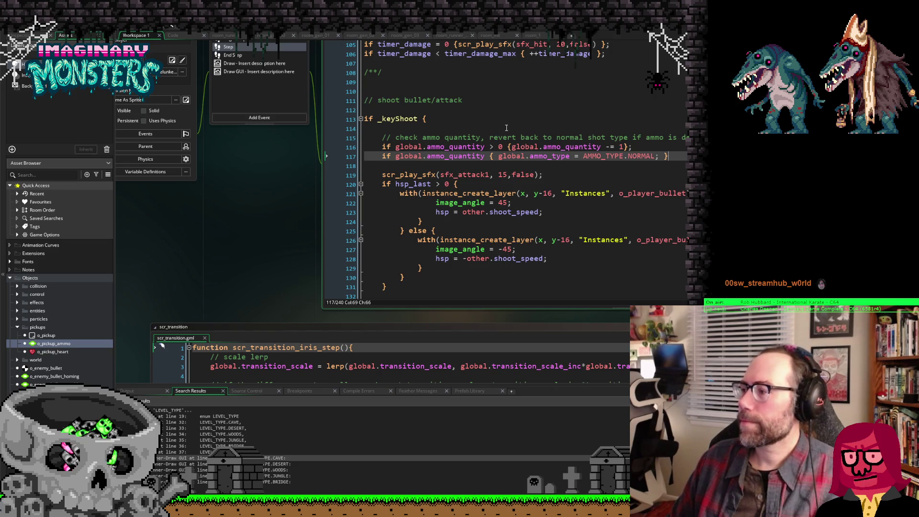
{"action": "scroll", "coordinate": [506, 128], "scroll_direction": "down", "scroll_amount": 1}
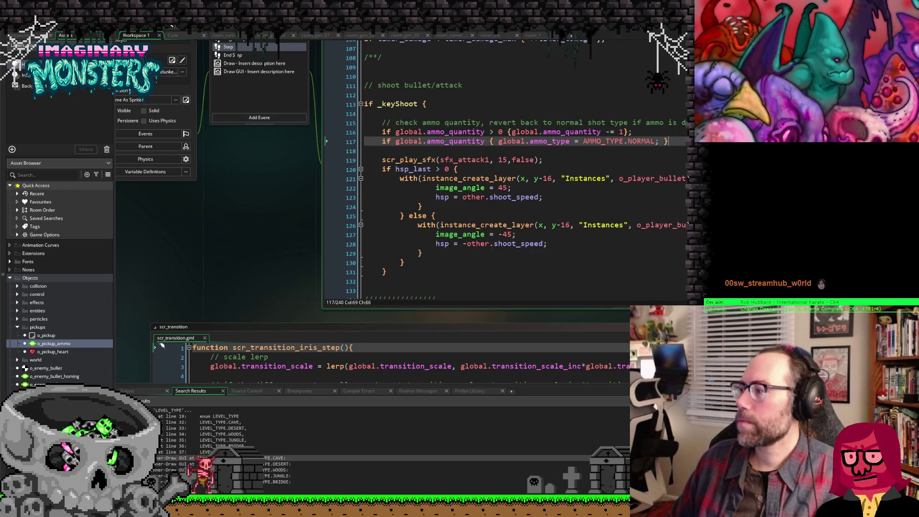
{"action": "key", "text": "Down"}
{"action": "key", "text": "Down"}
{"action": "key", "text": "Down"}
{"action": "left_click", "coordinate": [412, 268]}
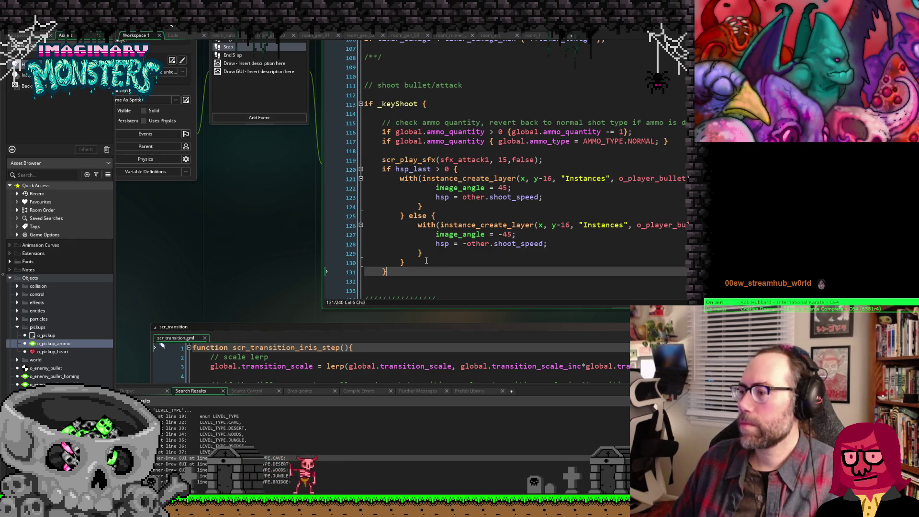
Step: Bring o_player_bullet forward in the workspace and look over its Create, Begin Step and Step code
{"action": "scroll", "coordinate": [463, 257], "scroll_direction": "down", "scroll_amount": 7}
{"action": "scroll", "coordinate": [462, 257], "scroll_direction": "down", "scroll_amount": 9}
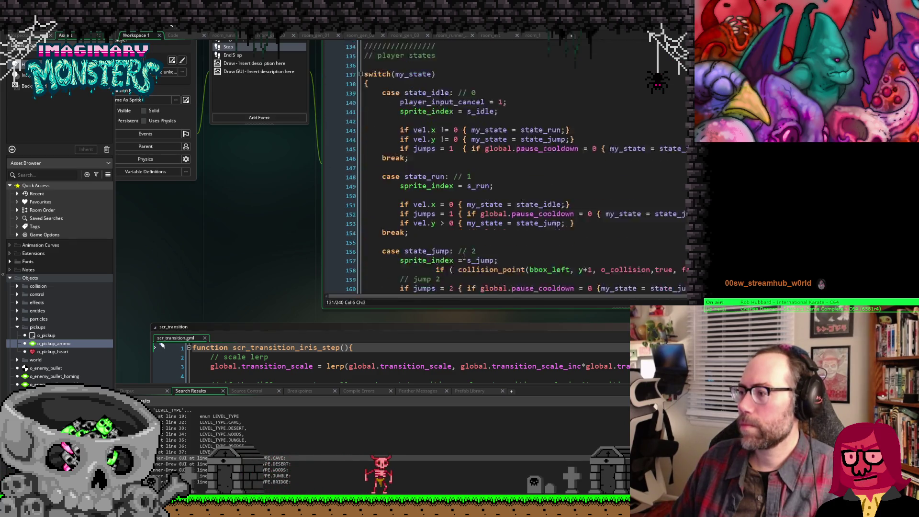
{"action": "scroll", "coordinate": [464, 257], "scroll_direction": "up", "scroll_amount": 20}
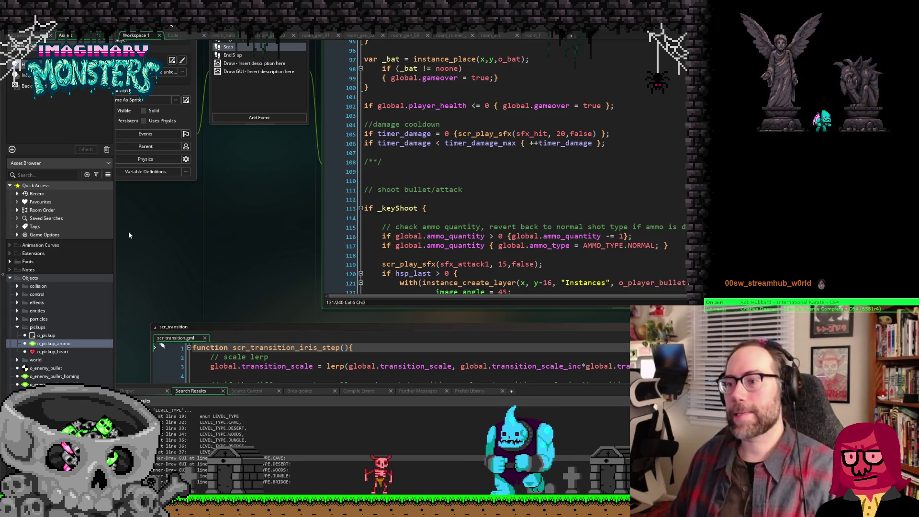
{"action": "left_click_drag", "start_coordinate": [152, 295], "coordinate": [323, 232]}
{"action": "scroll", "coordinate": [128, 378], "scroll_direction": "down", "scroll_amount": 1}
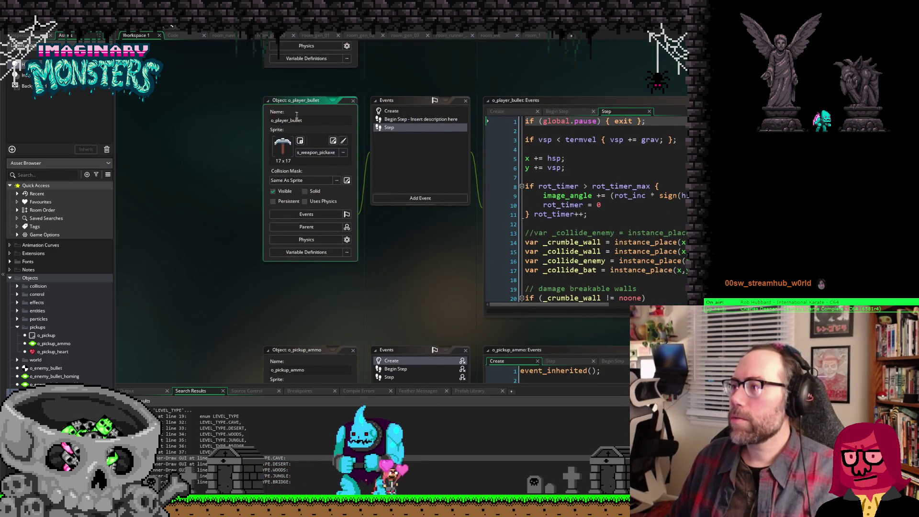
{"action": "left_click", "coordinate": [520, 113]}
{"action": "left_click", "coordinate": [559, 113]}
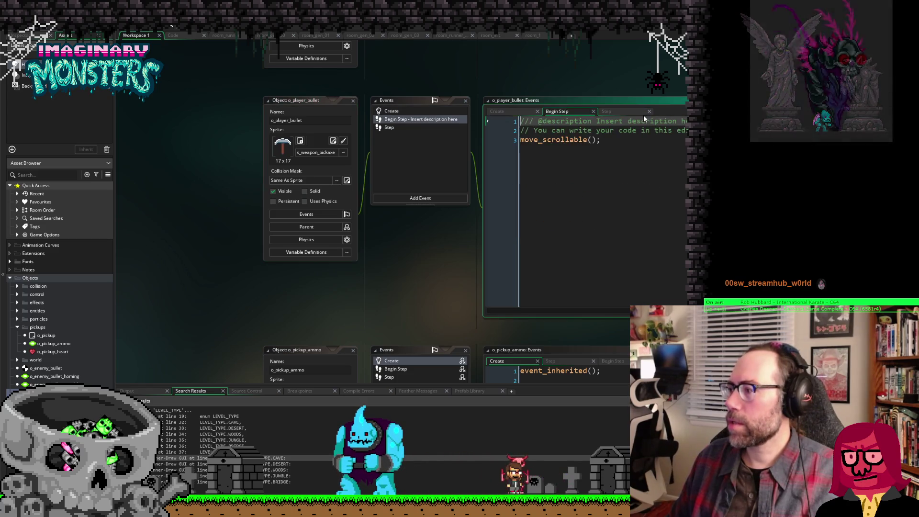
{"action": "left_click", "coordinate": [610, 112]}
Step: Scroll through the Step code, then return to Create with the cursor after init_physics();
{"action": "scroll", "coordinate": [604, 204], "scroll_direction": "down", "scroll_amount": 5}
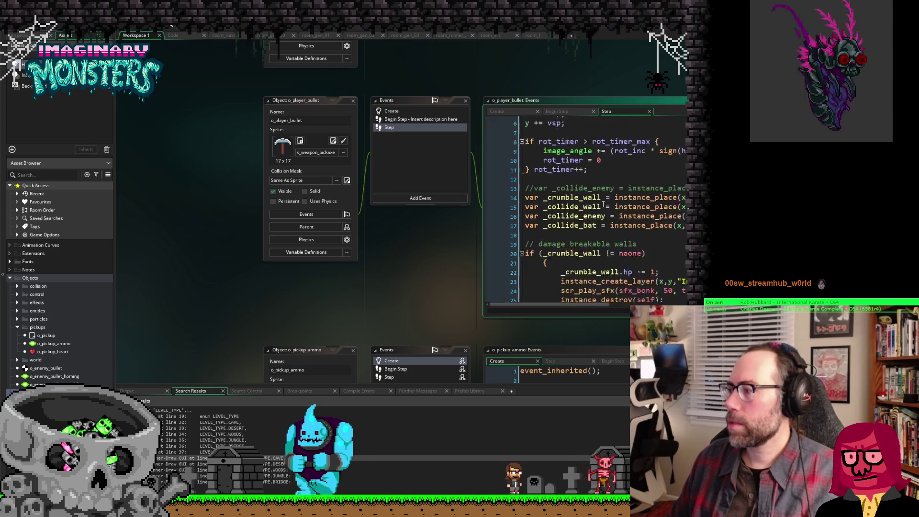
{"action": "scroll", "coordinate": [586, 206], "scroll_direction": "down", "scroll_amount": 8}
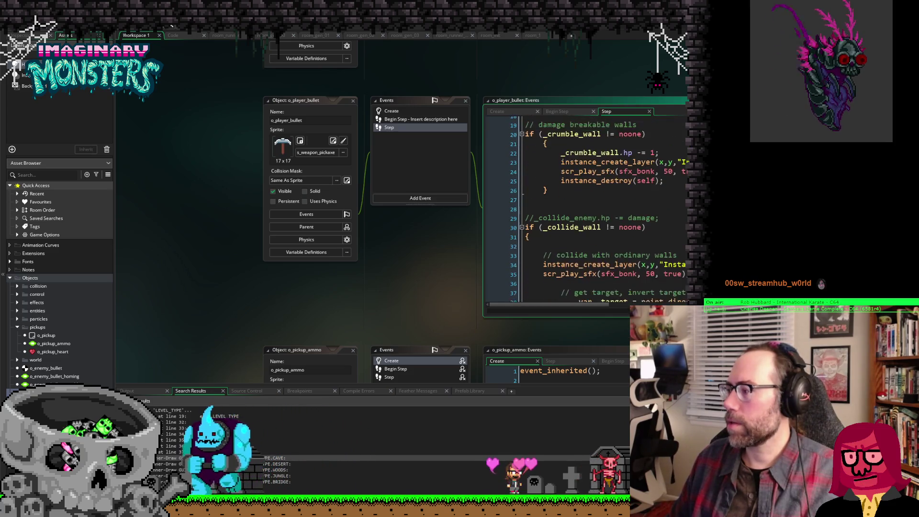
{"action": "scroll", "coordinate": [586, 206], "scroll_direction": "down", "scroll_amount": 2}
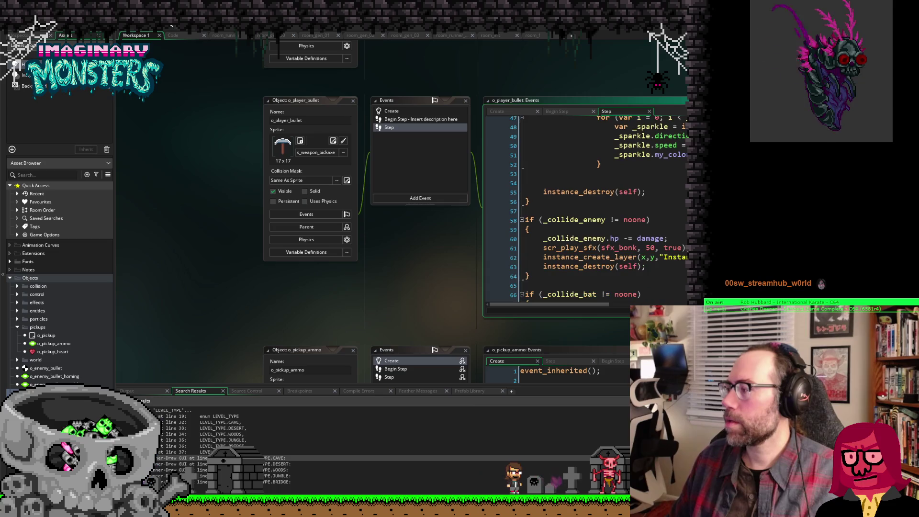
{"action": "scroll", "coordinate": [586, 206], "scroll_direction": "down", "scroll_amount": 2}
{"action": "scroll", "coordinate": [586, 206], "scroll_direction": "up", "scroll_amount": 10}
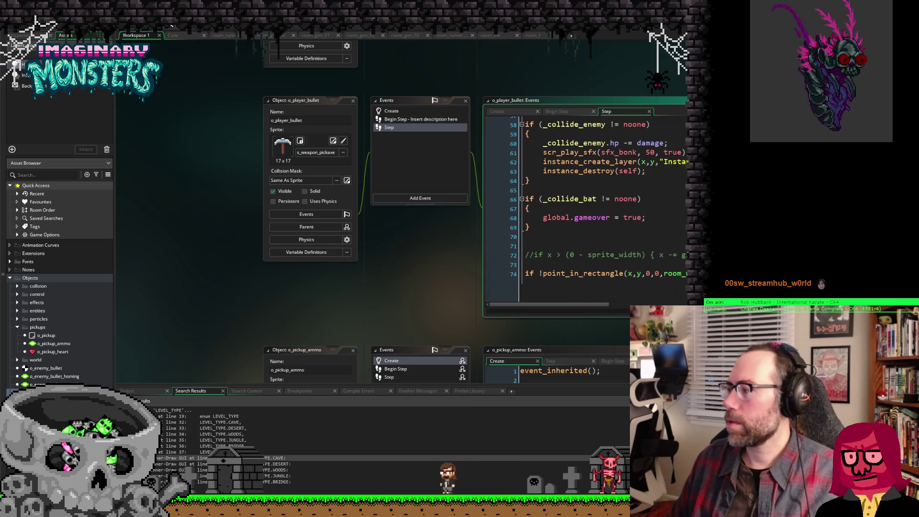
{"action": "scroll", "coordinate": [586, 205], "scroll_direction": "up", "scroll_amount": 7}
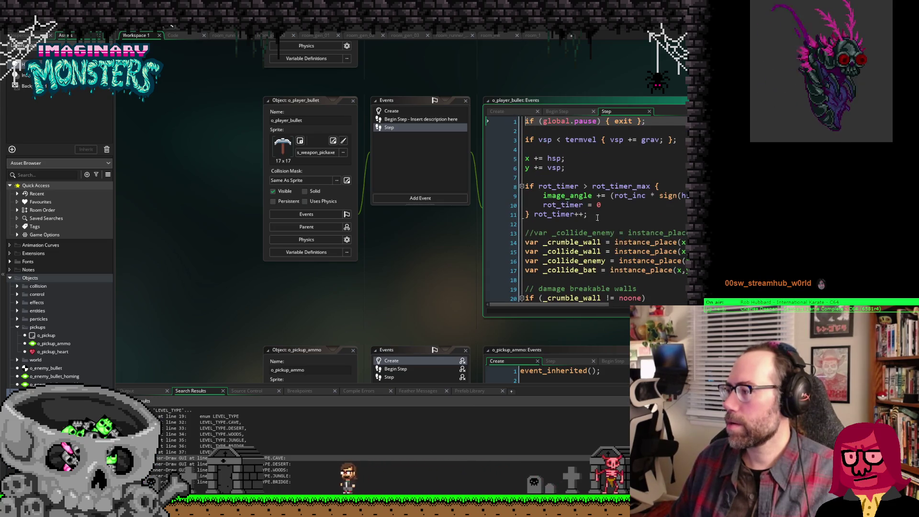
{"action": "left_click", "coordinate": [498, 111]}
{"action": "left_click", "coordinate": [629, 232]}
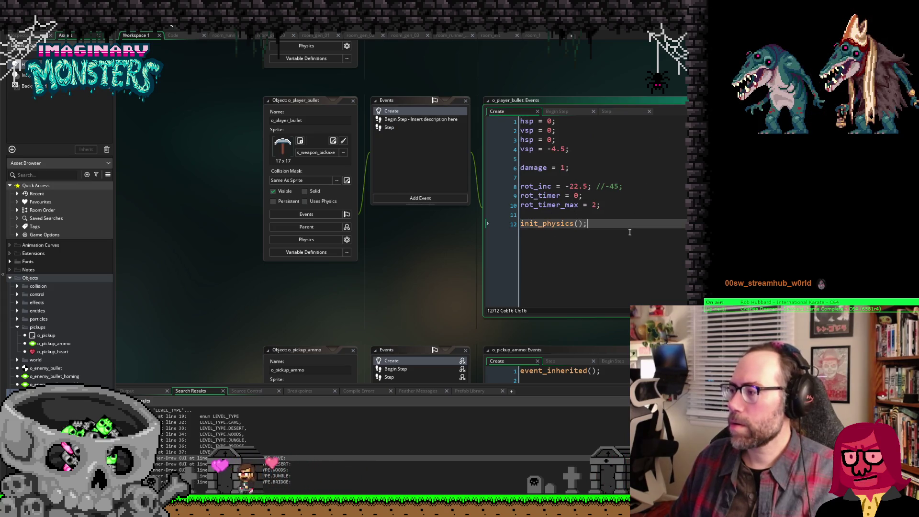
Step: Below init_physics();, add '// set sprite based on ammo type' and sprite_index = s_weapon_pickaxe
{"action": "key", "text": "Return"}
{"action": "key", "text": "Return"}
{"action": "type", "text": "// set sprite based on ammo type"}
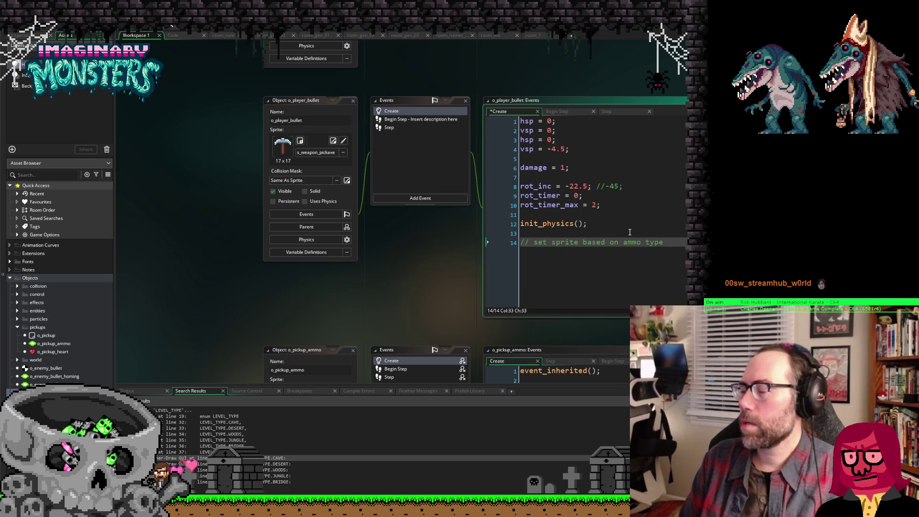
{"action": "key", "text": "Return"}
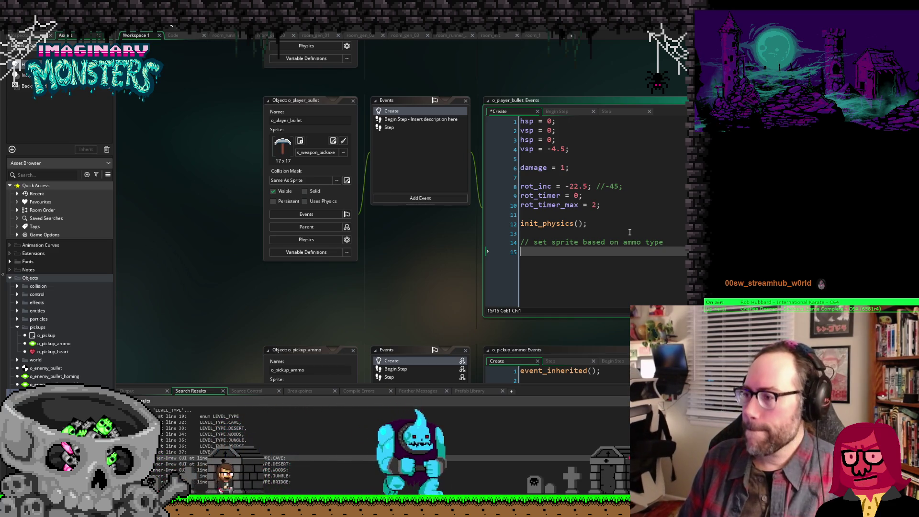
{"action": "type", "text": "s"}
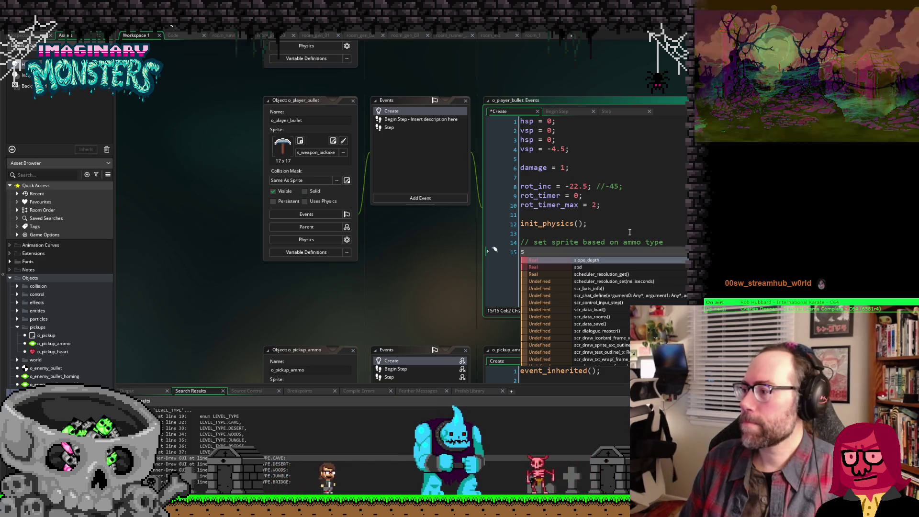
{"action": "type", "text": "prite_"}
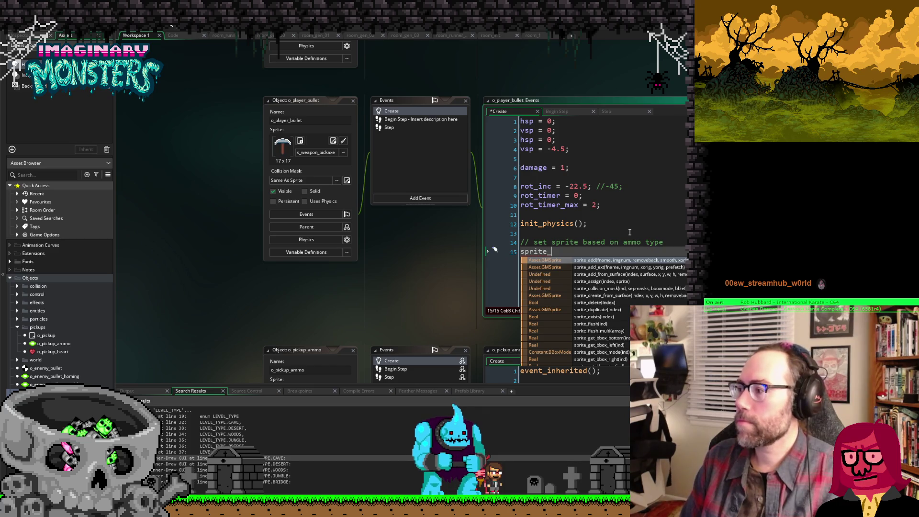
{"action": "type", "text": "in"}
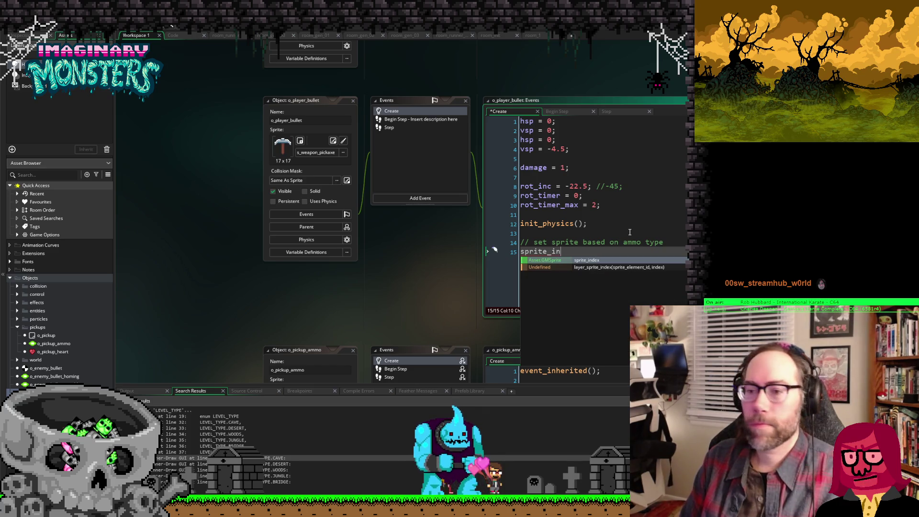
{"action": "key", "text": "Return"}
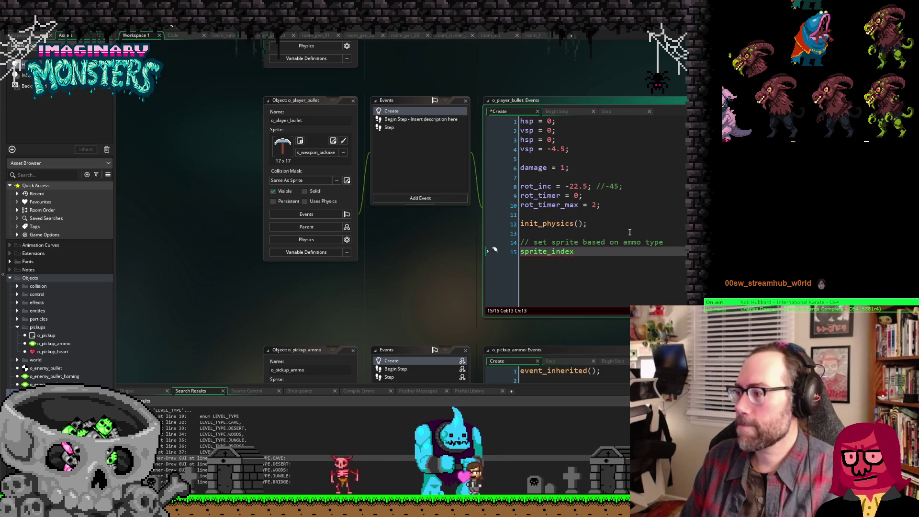
{"action": "type", "text": " = "}
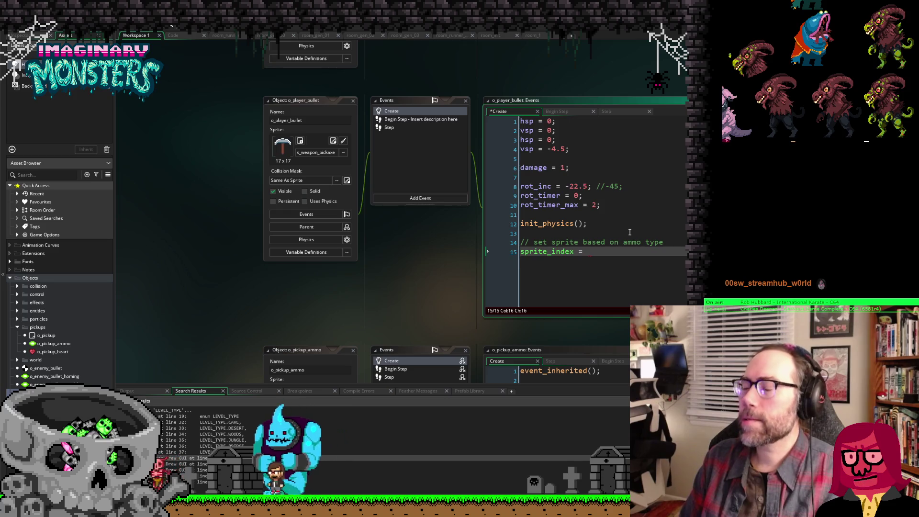
{"action": "type", "text": "s_we"}
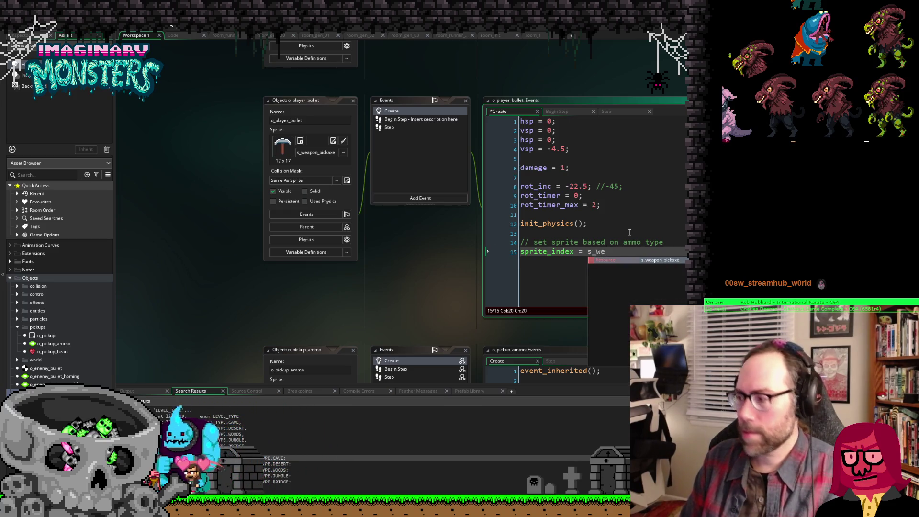
{"action": "key", "text": "Return"}
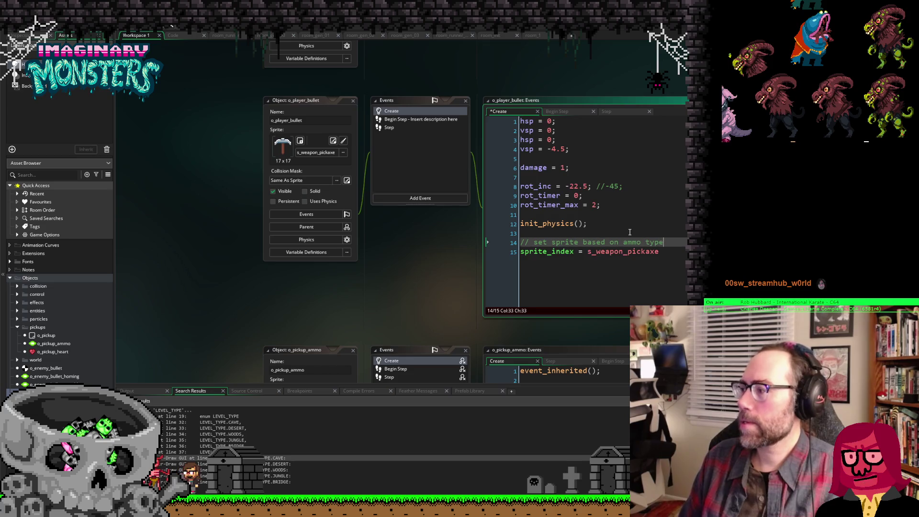
{"action": "key", "text": "Home"}
{"action": "key", "text": "Return"}
{"action": "key", "text": "Up"}
Step: Wrap the sprite assignment in a one-line if global.ammo_type == AMMO_TYPE.NORMAL check
{"action": "type", "text": "if "}
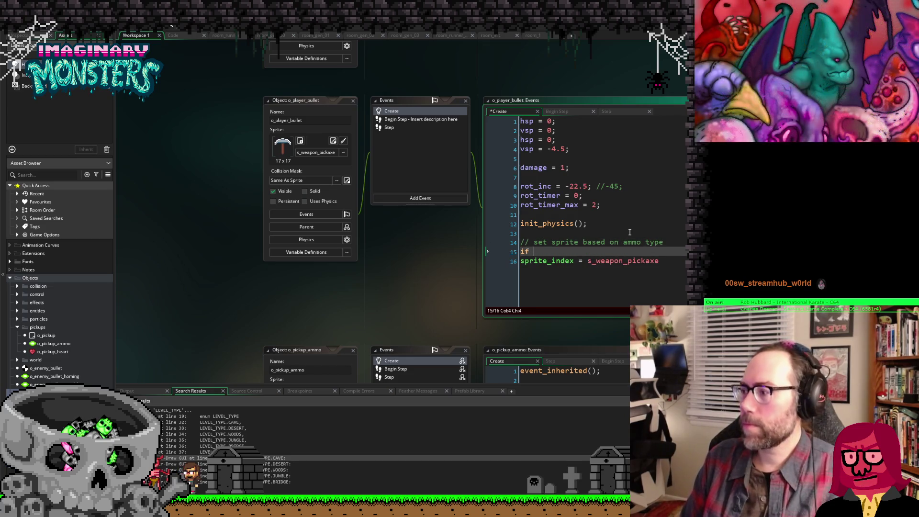
{"action": "type", "text": "global."}
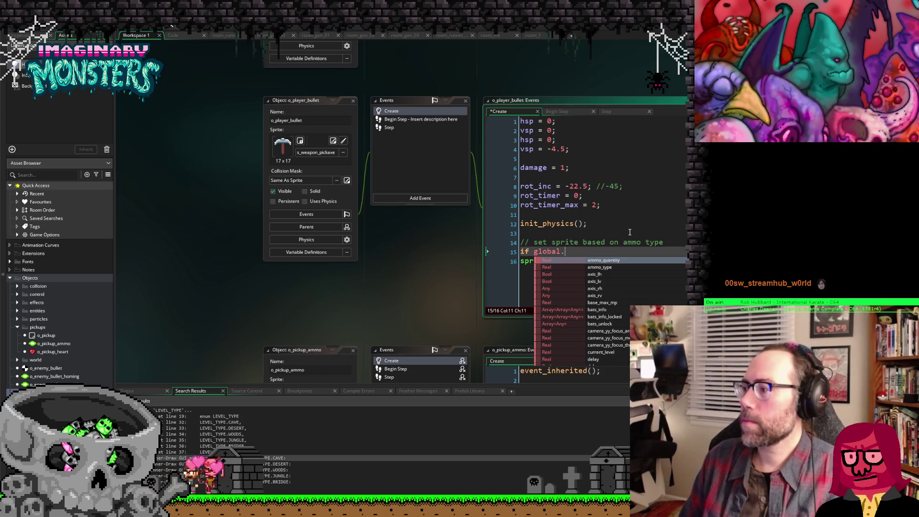
{"action": "key", "text": "Down"}
{"action": "key", "text": "Return"}
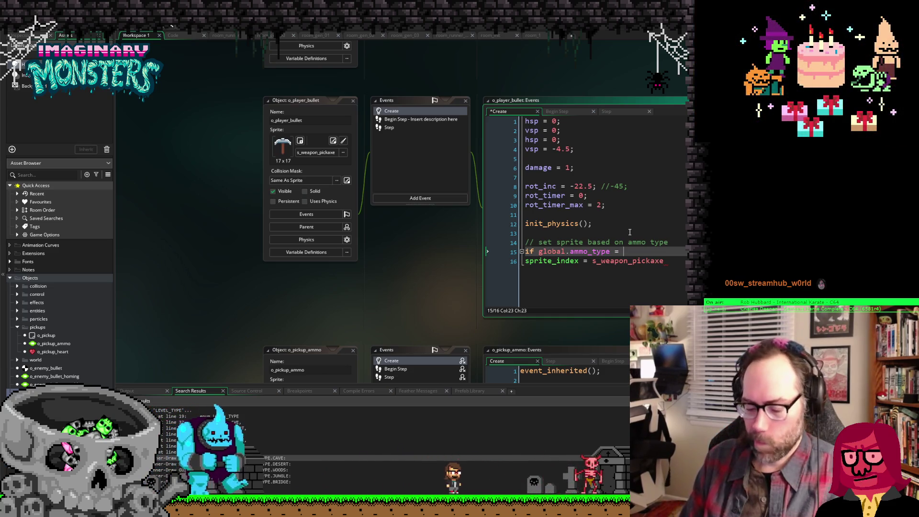
{"action": "type", "text": "AMMO_TYPE"}
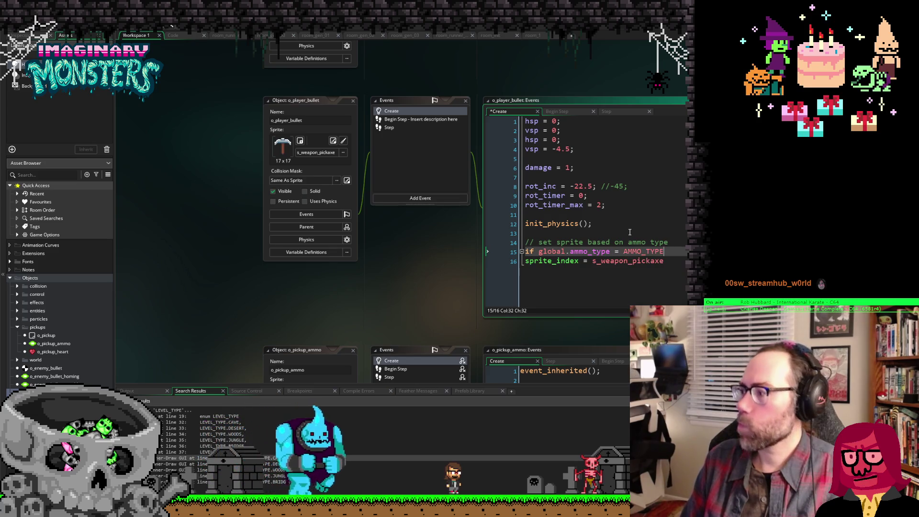
{"action": "type", "text": ".N"}
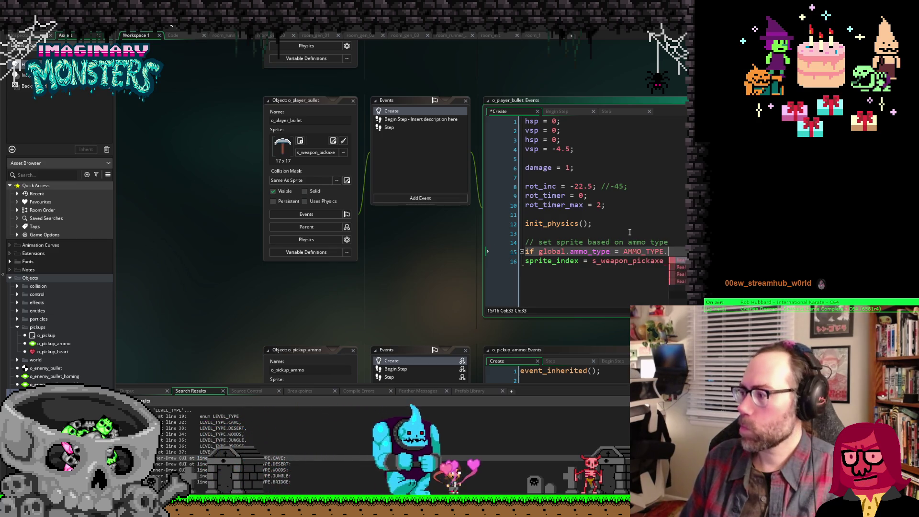
{"action": "key", "text": "Return"}
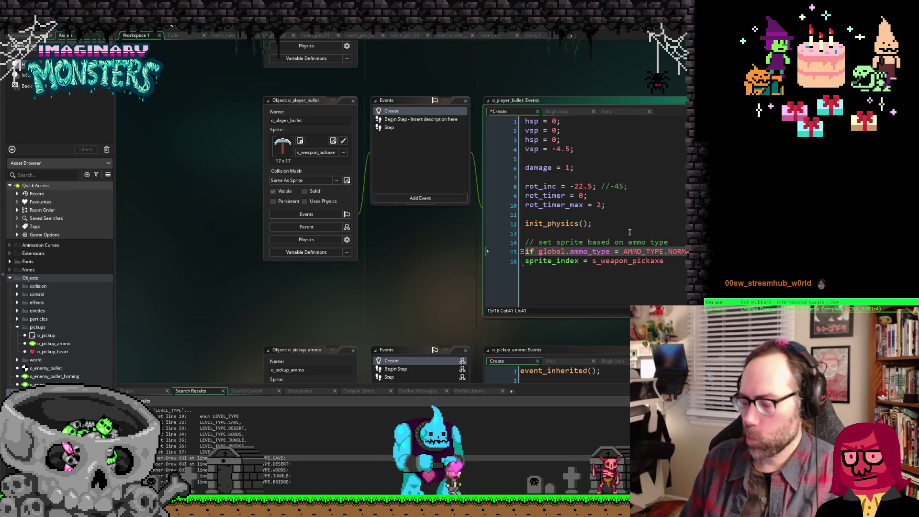
{"action": "key", "text": "Return"}
{"action": "key", "text": "Delete"}
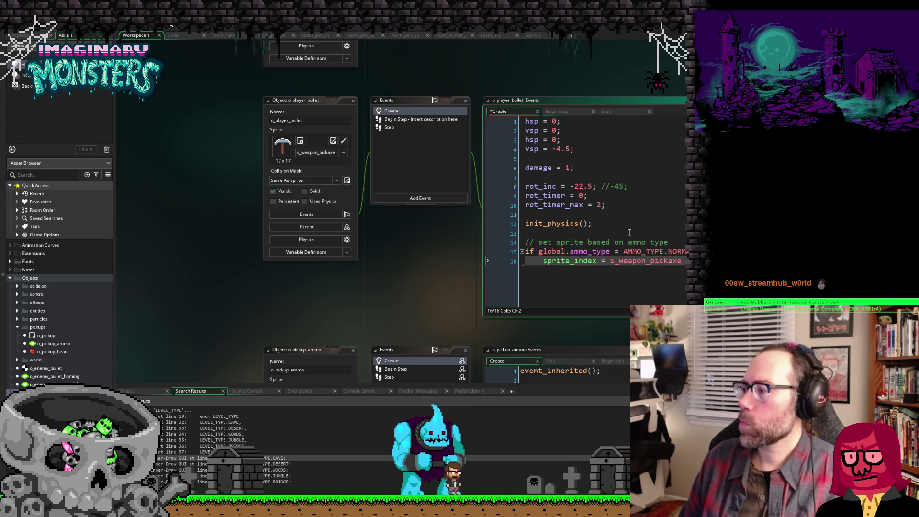
{"action": "key", "text": "Return"}
{"action": "type", "text": "}"}
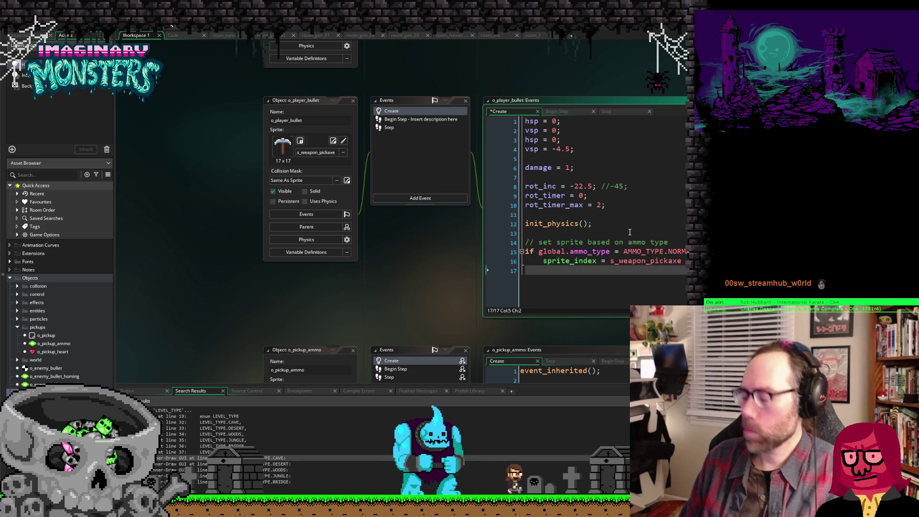
{"action": "type", "text": ";"}
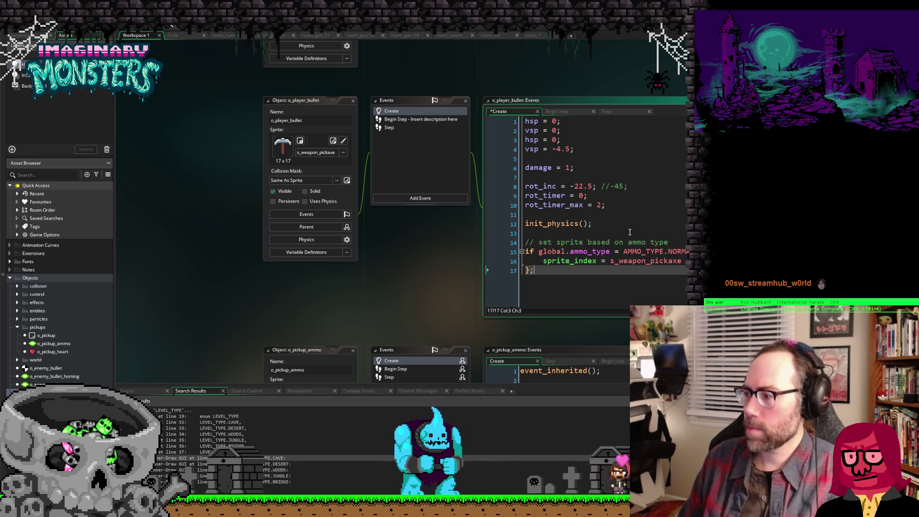
{"action": "key", "text": "Up"}
{"action": "key", "text": "End"}
{"action": "type", "text": ";"}
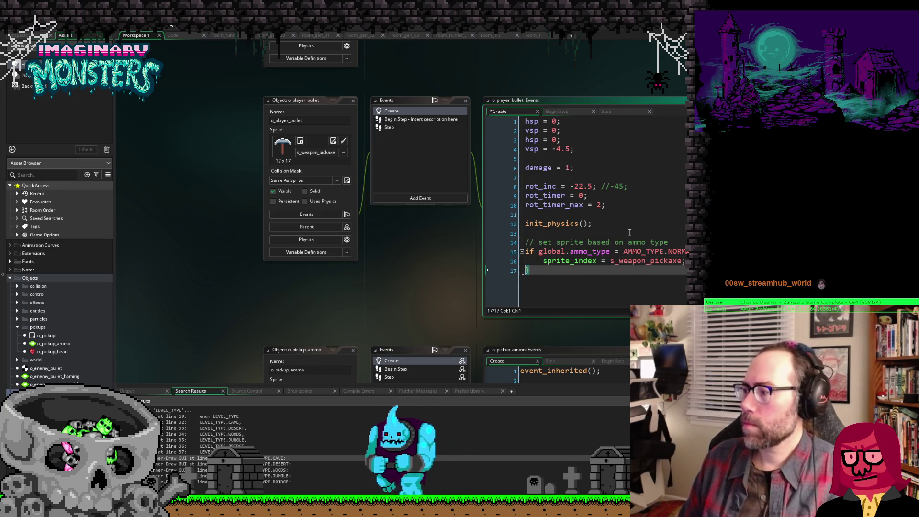
{"action": "key", "text": "Delete"}
{"action": "key", "text": "Home"}
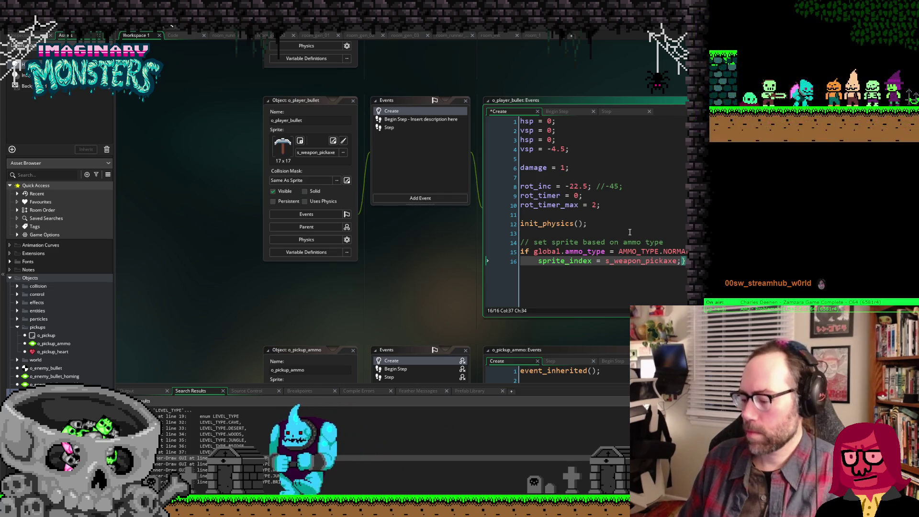
{"action": "key", "text": "BackSpace"}
{"action": "key", "text": "BackSpace"}
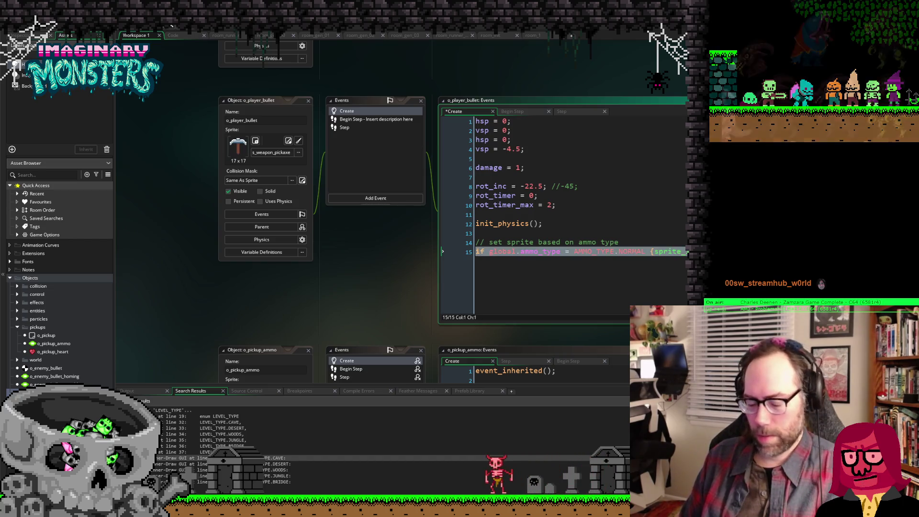
Step: Duplicate that check for AMMO_TYPE.SPREAD and change its sprite name to the spread version
{"action": "key", "text": "ctrl+d"}
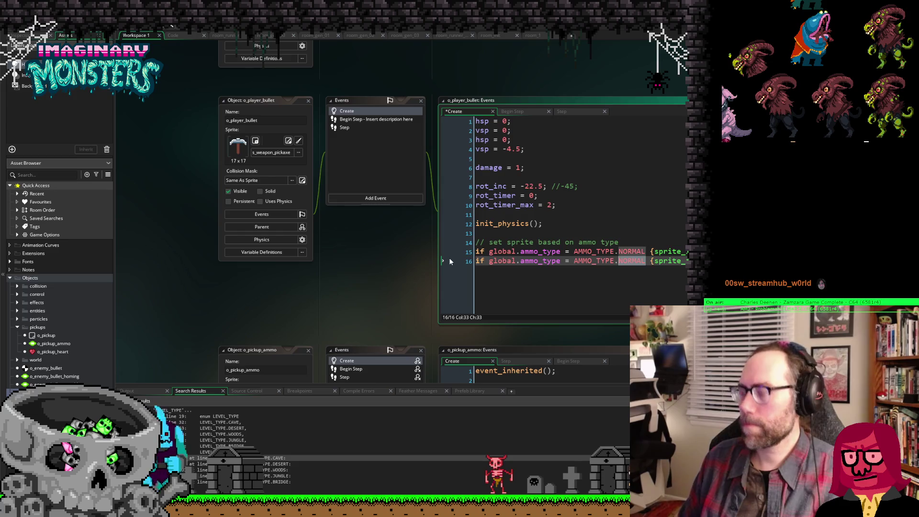
{"action": "type", "text": "SPREAD"}
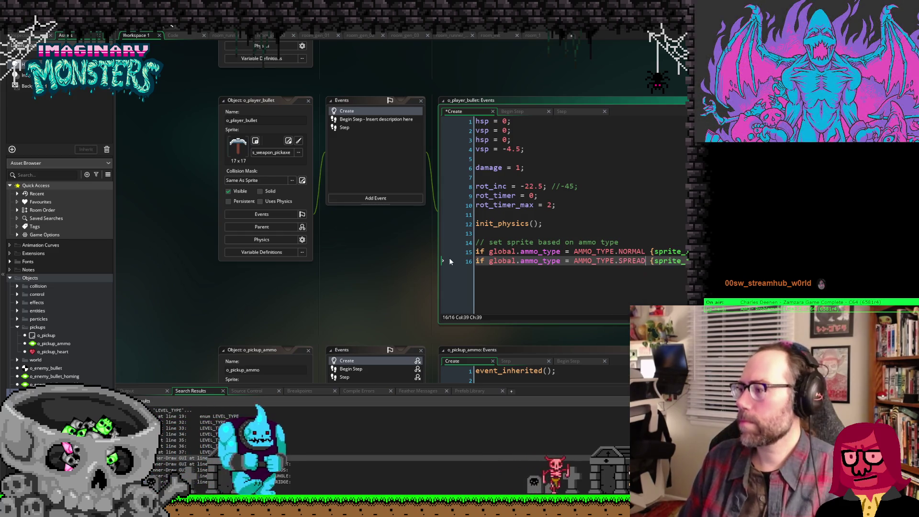
{"action": "key", "text": "End"}
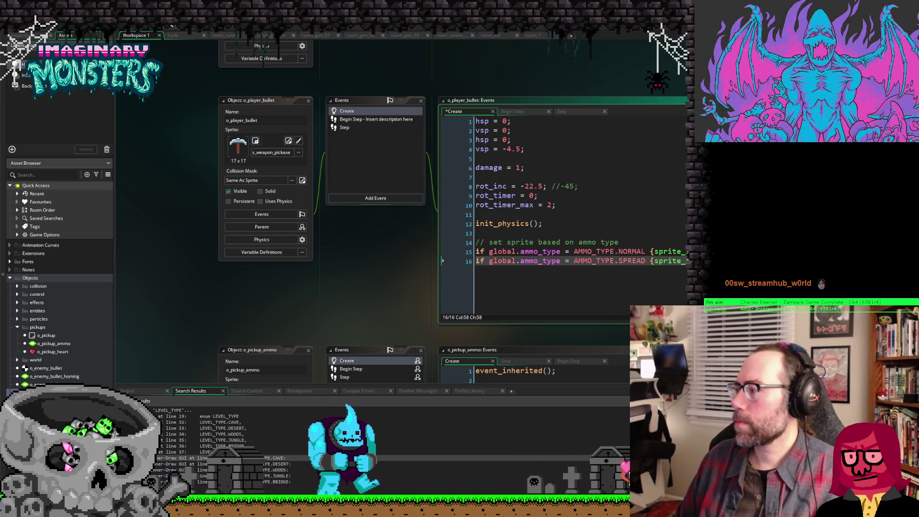
{"action": "type", "text": "_sp"}
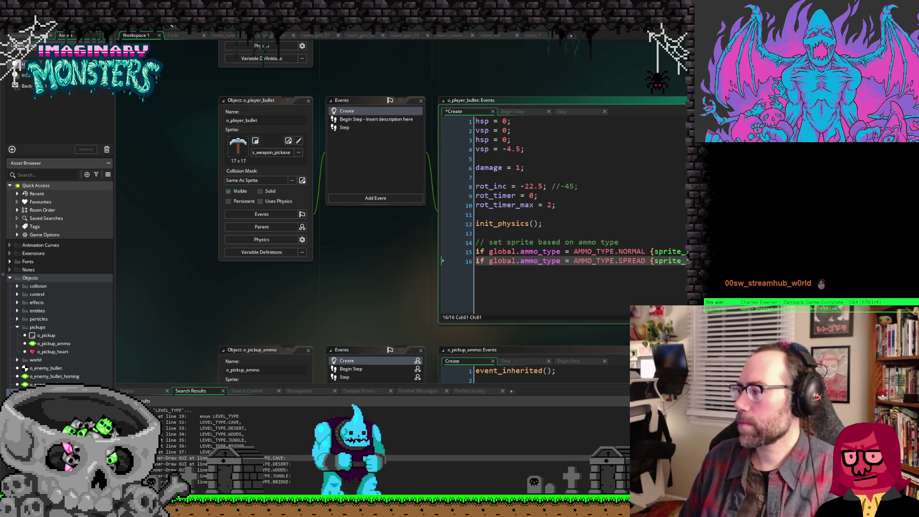
{"action": "type", "text": "d"}
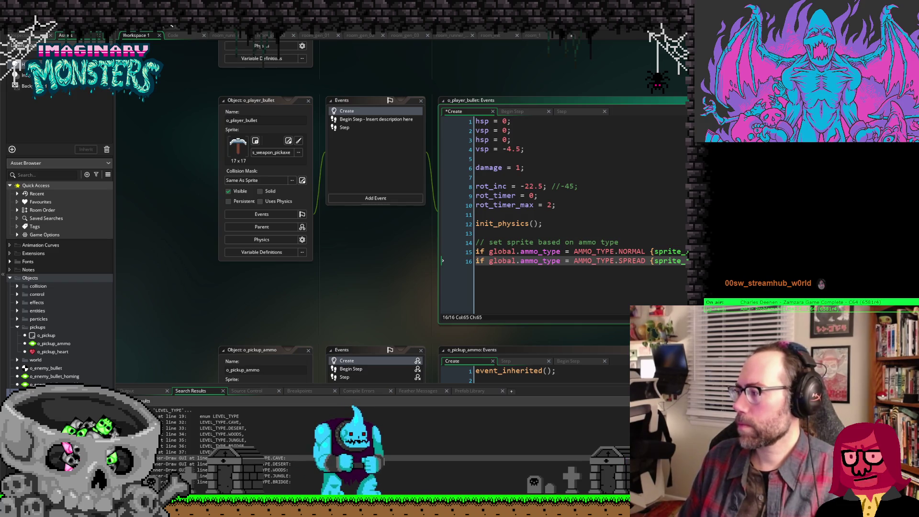
{"action": "key", "text": "BackSpace"}
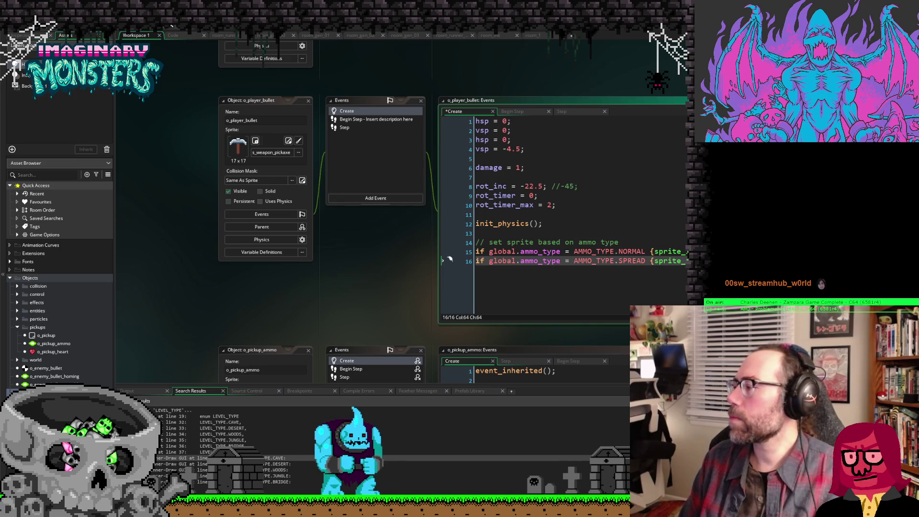
{"action": "type", "text": "_spread}"}
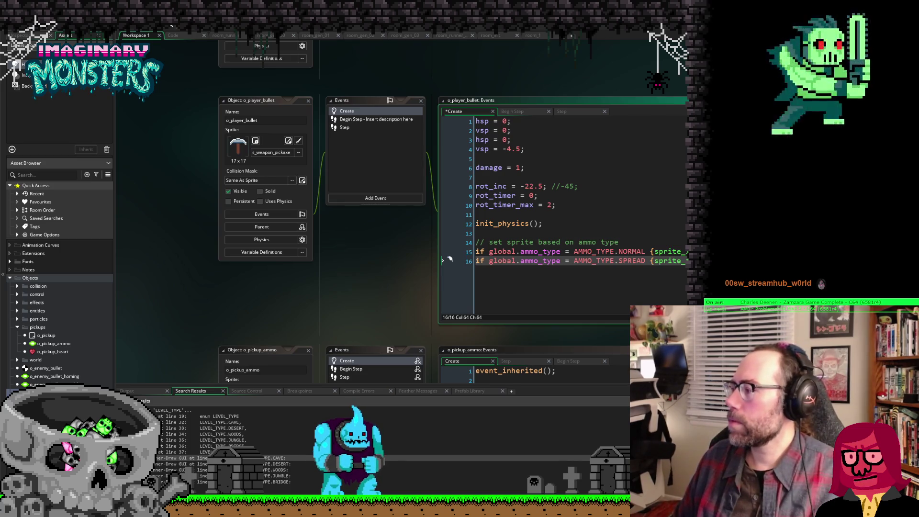
{"action": "key", "text": "BackSpace"}
{"action": "key", "text": "BackSpace"}
{"action": "key", "text": "BackSpace"}
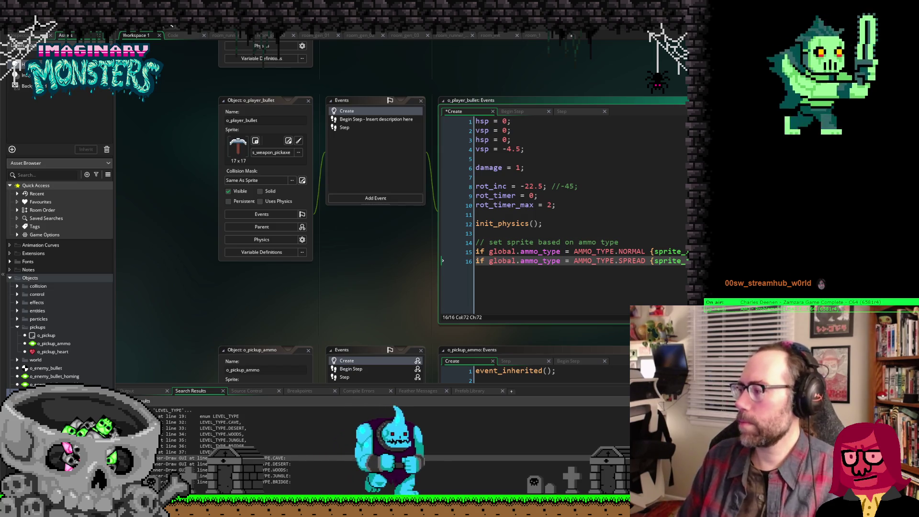
{"action": "key", "text": "BackSpace"}
{"action": "key", "text": "BackSpace"}
{"action": "key", "text": "BackSpace"}
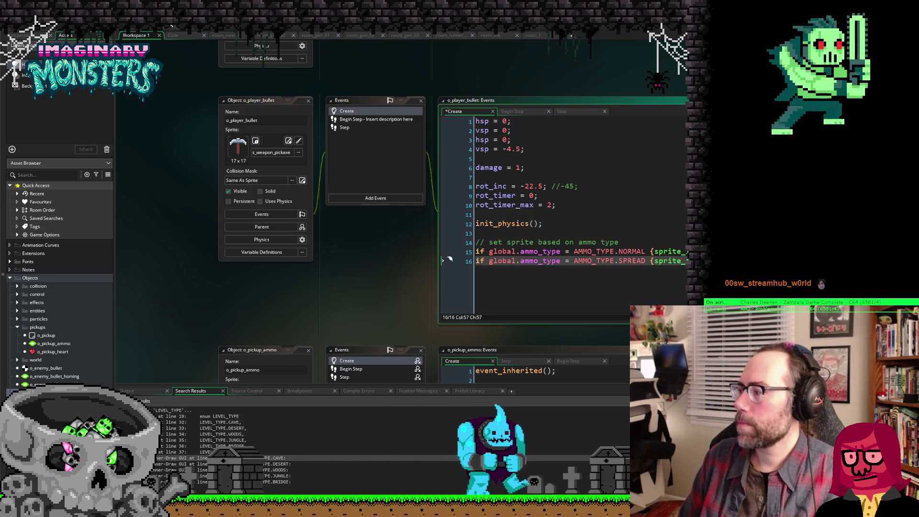
{"action": "type", "text": "_"}
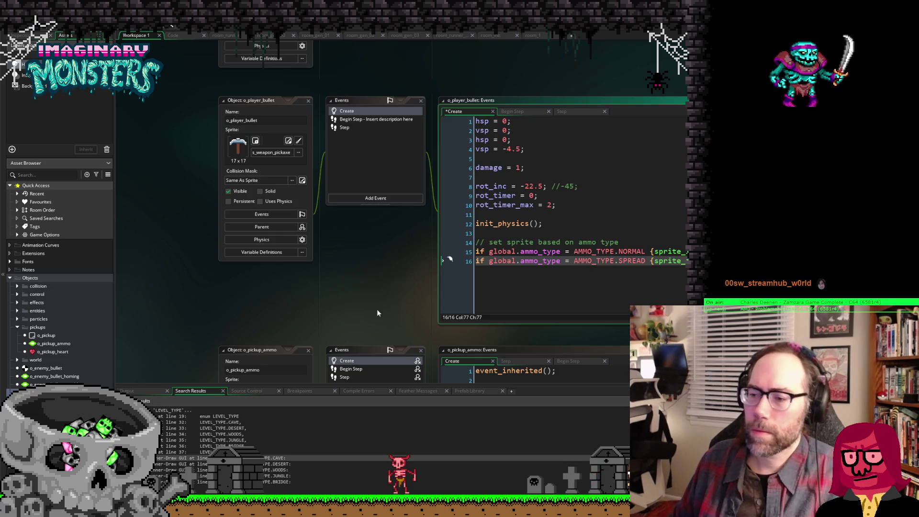
{"action": "left_click", "coordinate": [29, 377]}
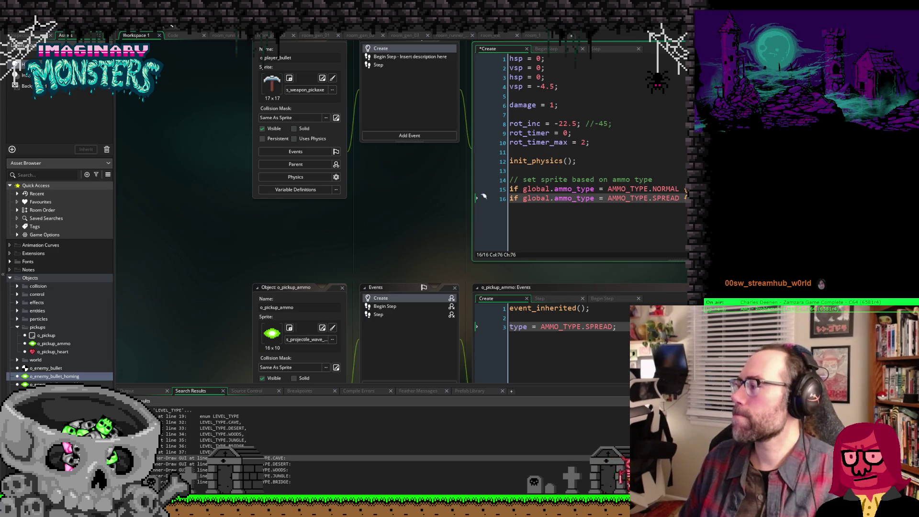
Step: Finish the spread sprite name, save the player bullet code and recentre the workspace
{"action": "type", "text": "r"}
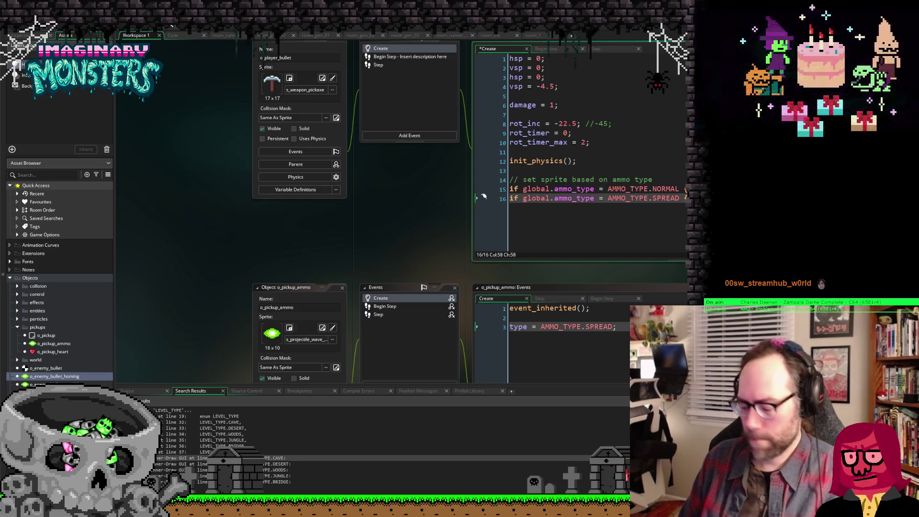
{"action": "key", "text": "ctrl+s"}
{"action": "mouse_move", "coordinate": [415, 228]}
{"action": "left_mouse_down"}
{"action": "mouse_move", "coordinate": [477, 309]}
{"action": "mouse_move", "coordinate": [437, 317]}
{"action": "left_mouse_up"}
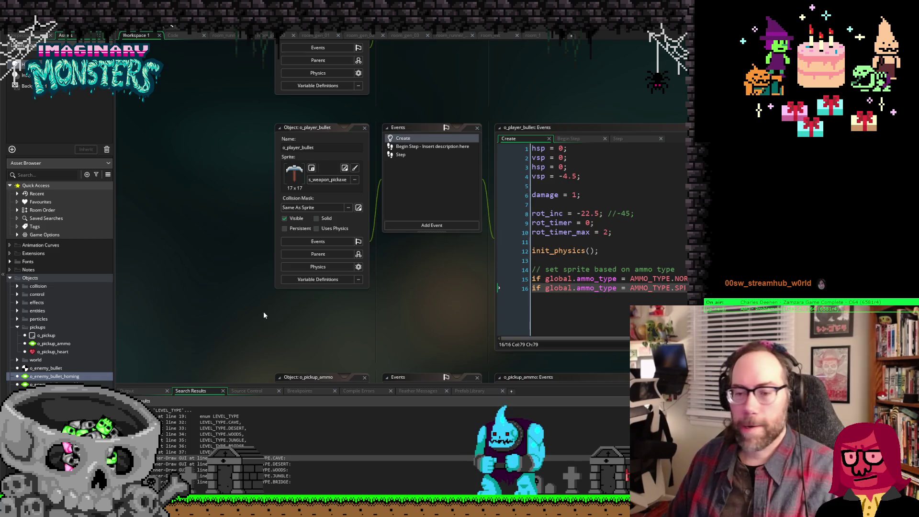
{"action": "scroll", "coordinate": [265, 314], "scroll_direction": "up", "scroll_amount": 5}
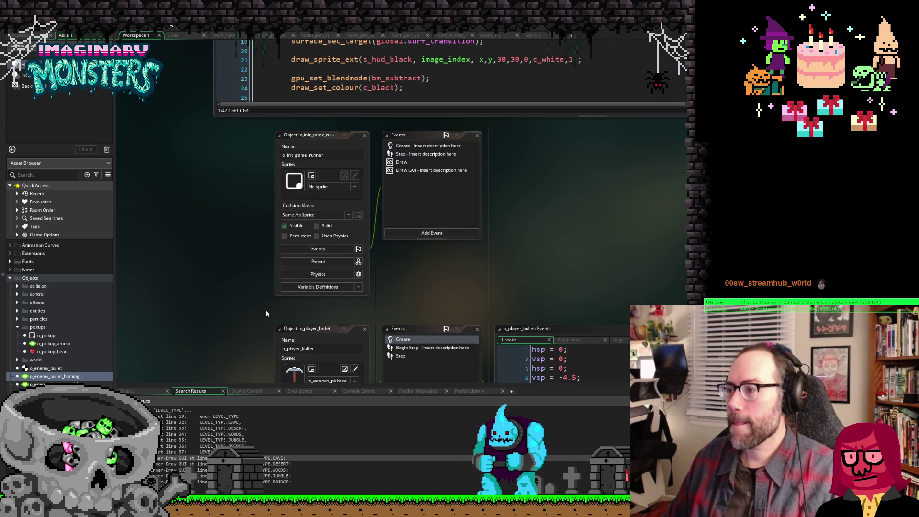
{"action": "scroll", "coordinate": [266, 310], "scroll_direction": "down", "scroll_amount": 3}
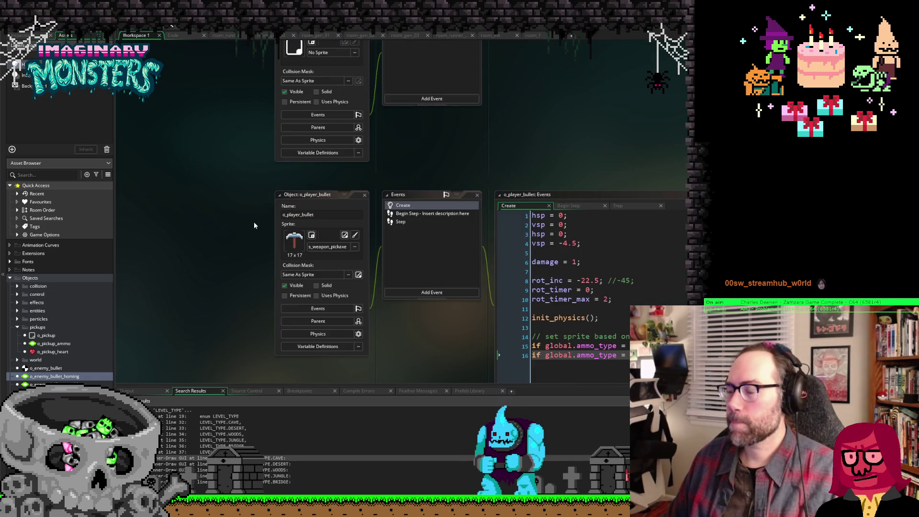
{"action": "scroll", "coordinate": [254, 222], "scroll_direction": "up", "scroll_amount": 4}
{"action": "scroll", "coordinate": [227, 223], "scroll_direction": "down", "scroll_amount": 8}
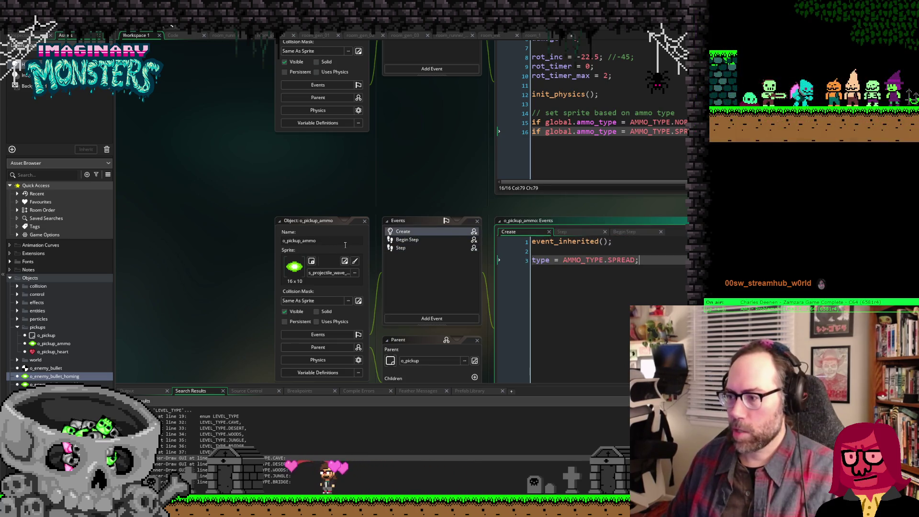
Step: Scroll to o_pickup_heart and start a project-wide search for o_pickup_heart
{"action": "scroll", "coordinate": [231, 223], "scroll_direction": "down", "scroll_amount": 10}
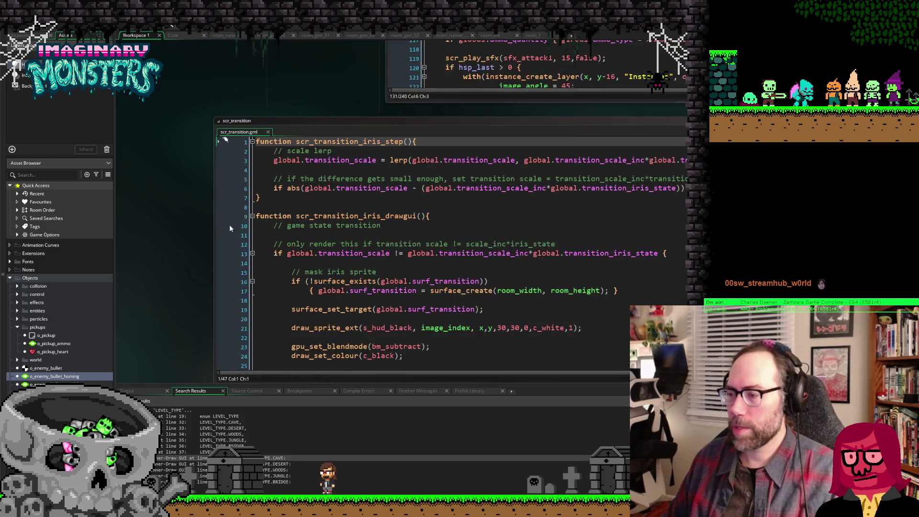
{"action": "scroll", "coordinate": [198, 229], "scroll_direction": "up", "scroll_amount": 10}
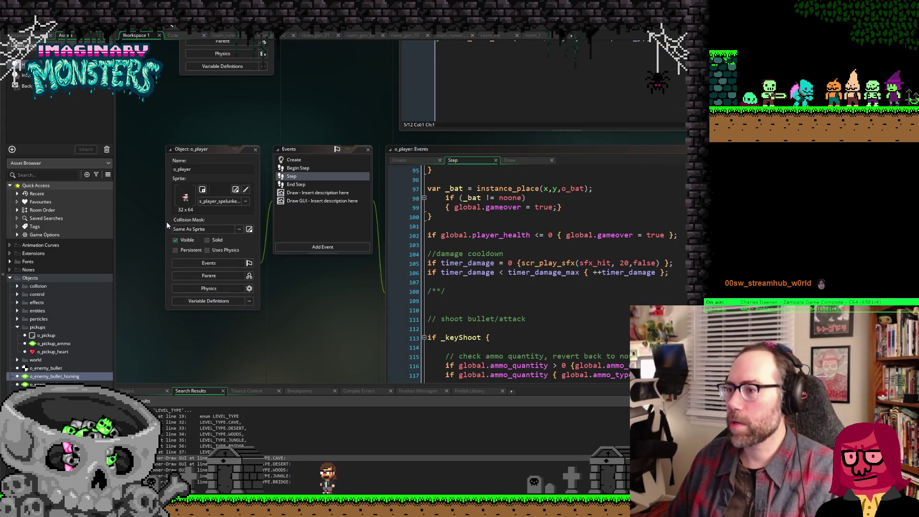
{"action": "scroll", "coordinate": [158, 223], "scroll_direction": "down", "scroll_amount": 2}
{"action": "scroll", "coordinate": [153, 227], "scroll_direction": "down", "scroll_amount": 6}
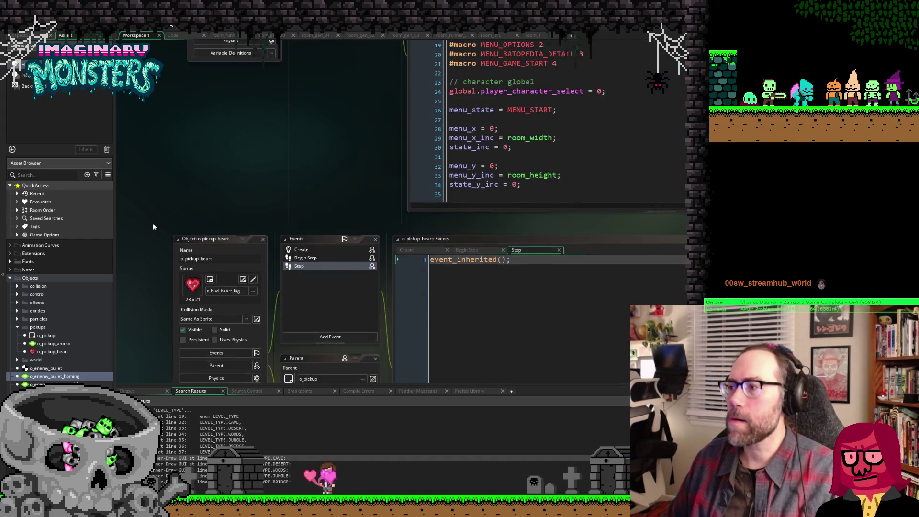
{"action": "scroll", "coordinate": [153, 227], "scroll_direction": "down", "scroll_amount": 5}
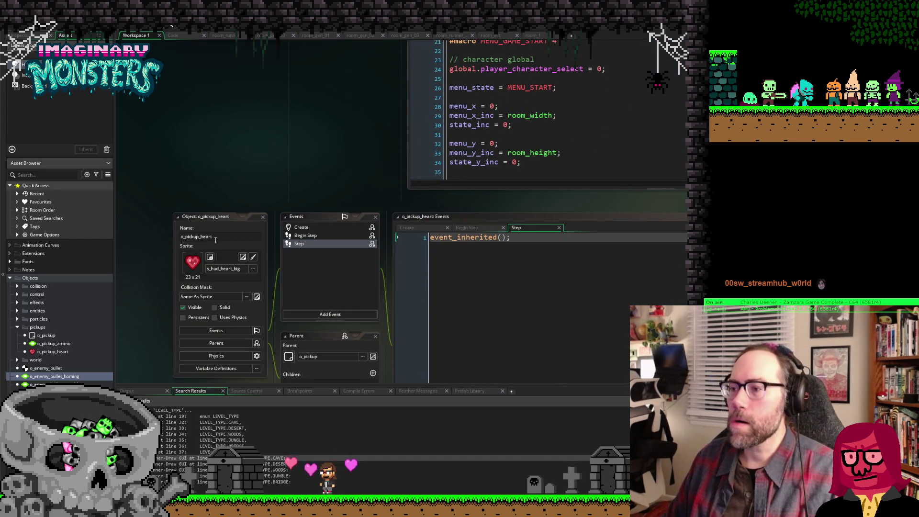
{"action": "key", "text": "ctrl+shift+f"}
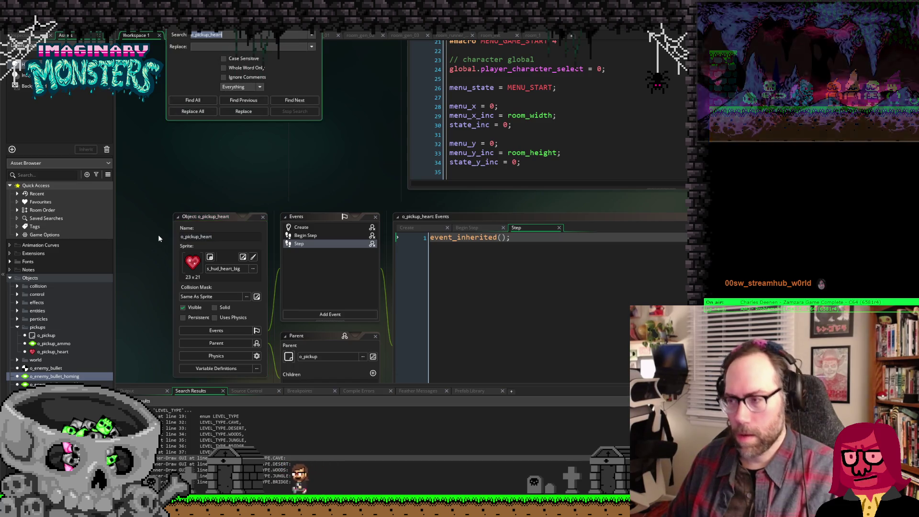
Step: Find all o_pickup_heart uses, open the spawn code at line 146 and select 'pickup' in case 1
{"action": "left_click", "coordinate": [193, 100]}
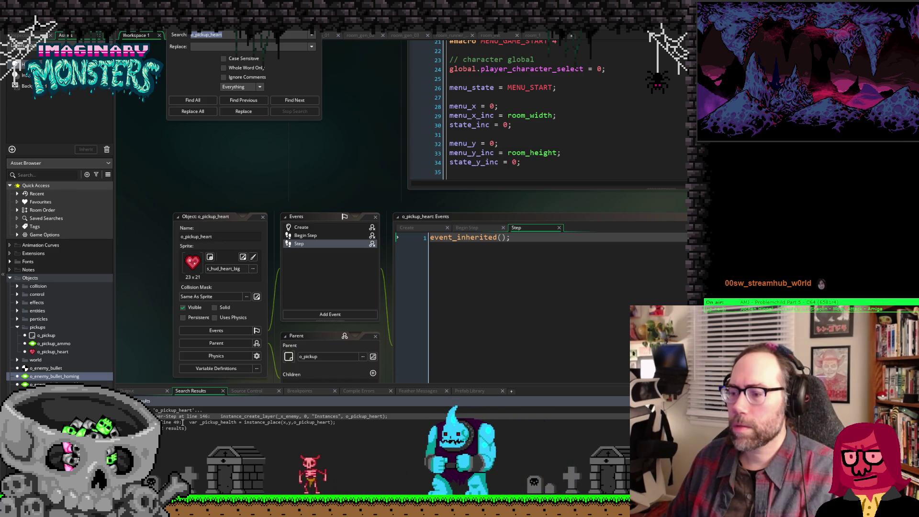
{"action": "double_click", "coordinate": [189, 416]}
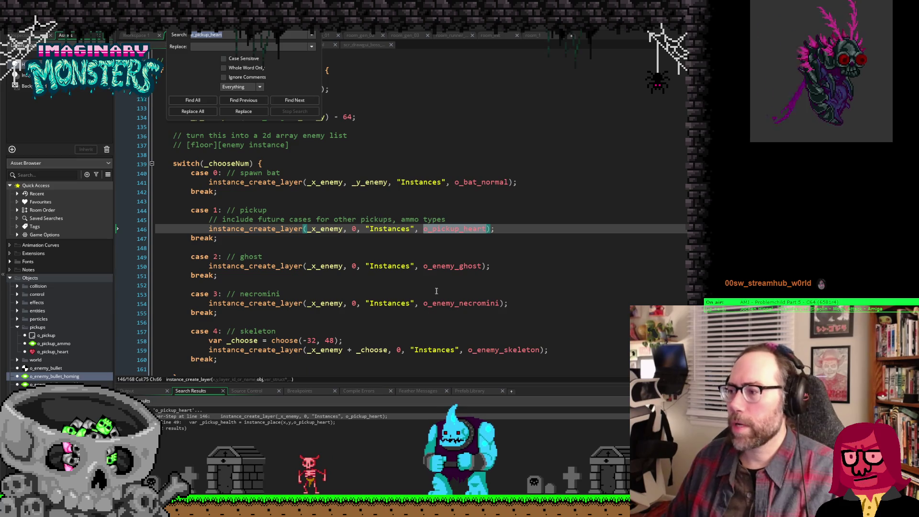
{"action": "left_click", "coordinate": [503, 229]}
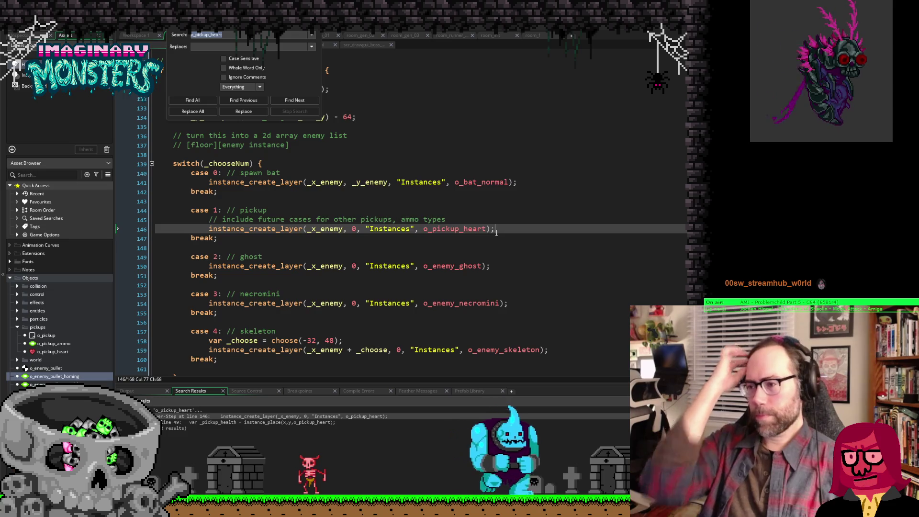
{"action": "scroll", "coordinate": [493, 233], "scroll_direction": "up", "scroll_amount": 3}
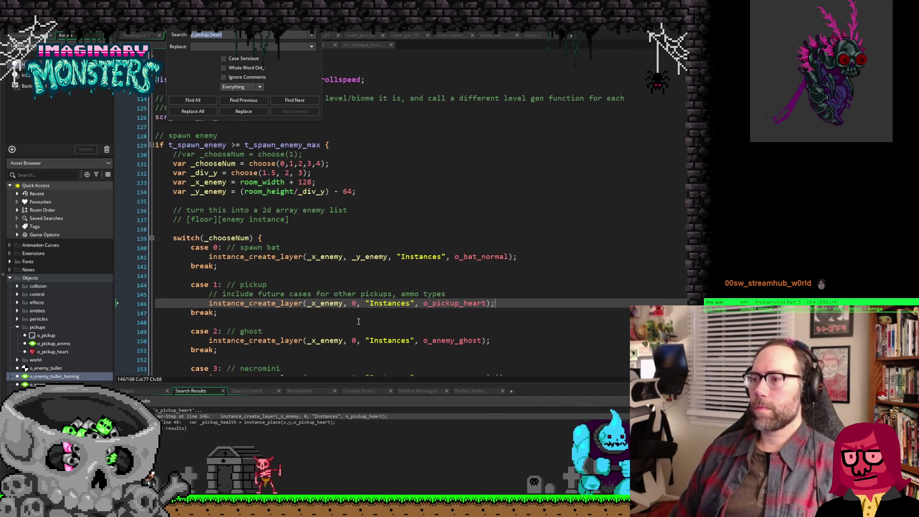
{"action": "scroll", "coordinate": [321, 186], "scroll_direction": "down", "scroll_amount": 4}
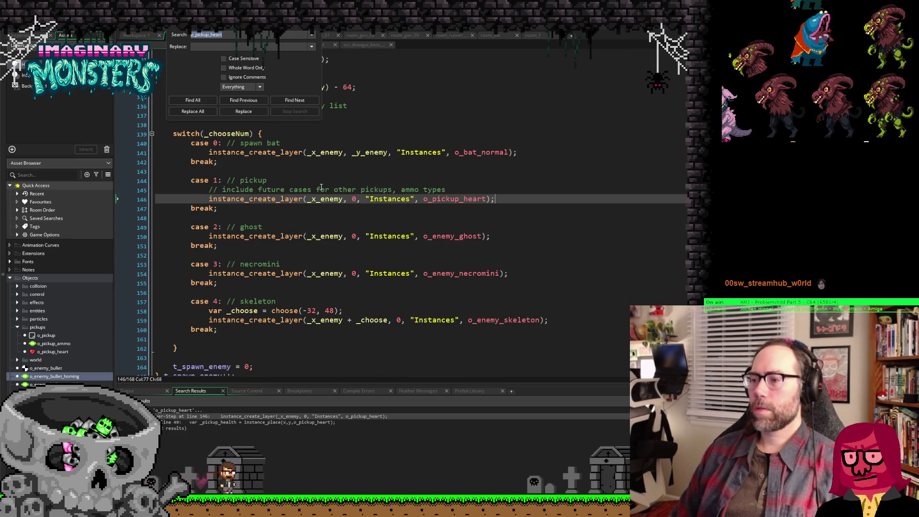
{"action": "scroll", "coordinate": [321, 186], "scroll_direction": "up", "scroll_amount": 1}
{"action": "double_click", "coordinate": [246, 196]}
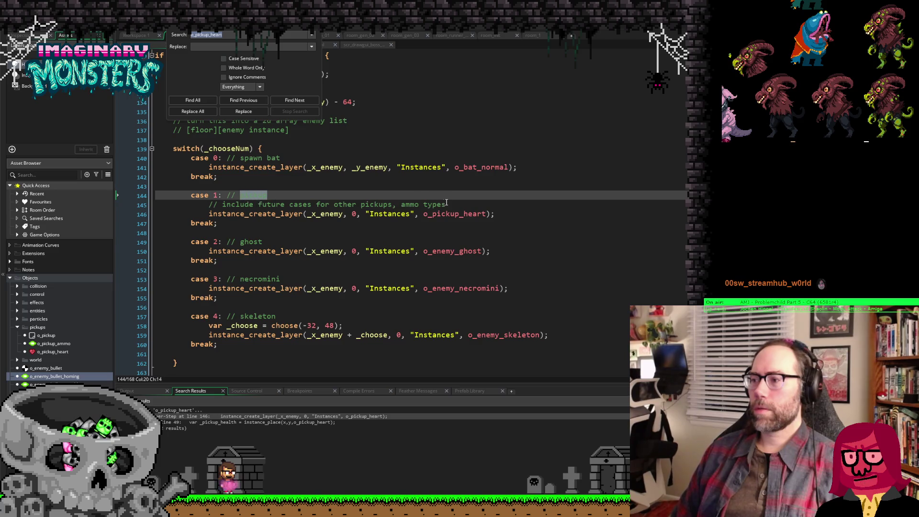
Step: Edit the case 1 comment word and extend the future-cases comment to mention ammo types
{"action": "left_click", "coordinate": [461, 205]}
{"action": "left_click_drag", "start_coordinate": [273, 197], "coordinate": [249, 196]}
{"action": "type", "text": "health"}
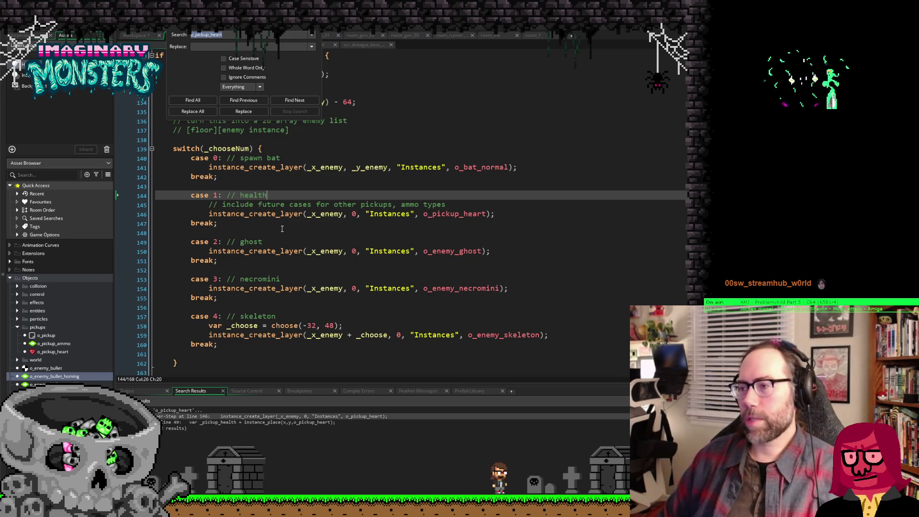
{"action": "scroll", "coordinate": [370, 193], "scroll_direction": "up", "scroll_amount": 4}
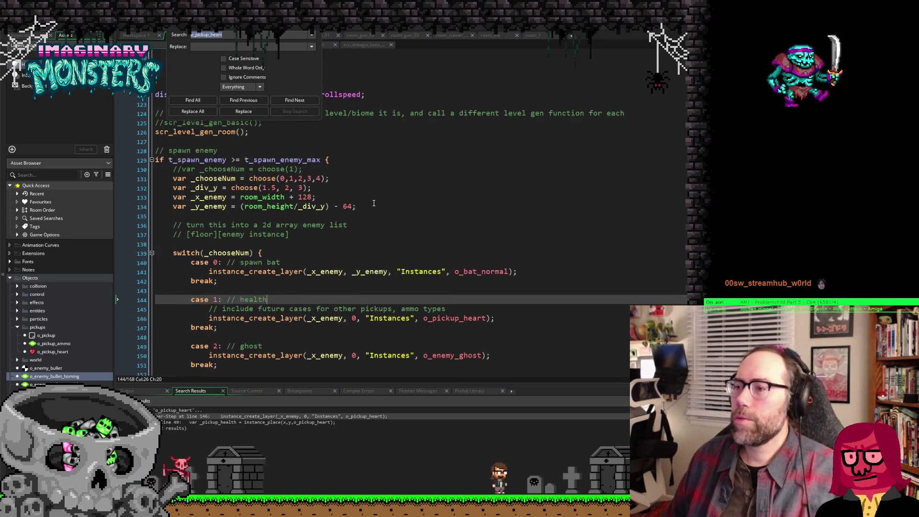
{"action": "scroll", "coordinate": [370, 193], "scroll_direction": "up", "scroll_amount": 5}
{"action": "scroll", "coordinate": [354, 187], "scroll_direction": "down", "scroll_amount": 6}
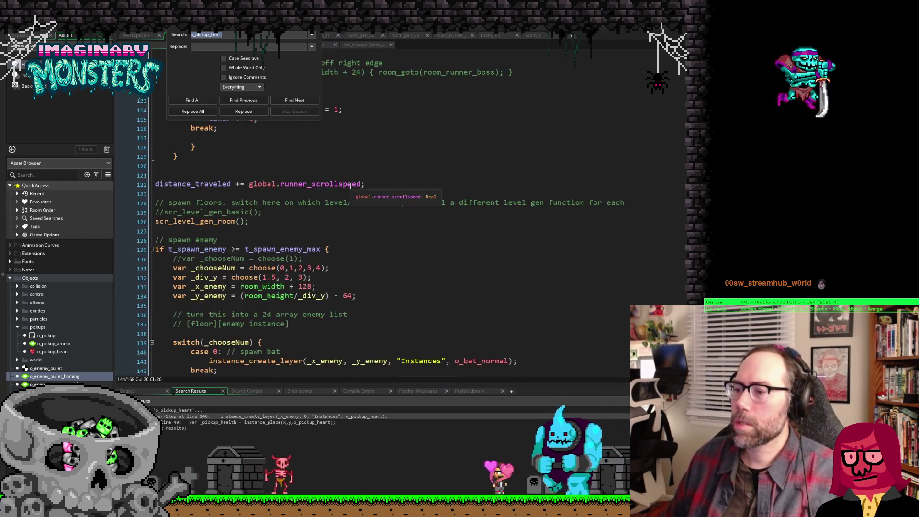
{"action": "scroll", "coordinate": [351, 186], "scroll_direction": "down", "scroll_amount": 3}
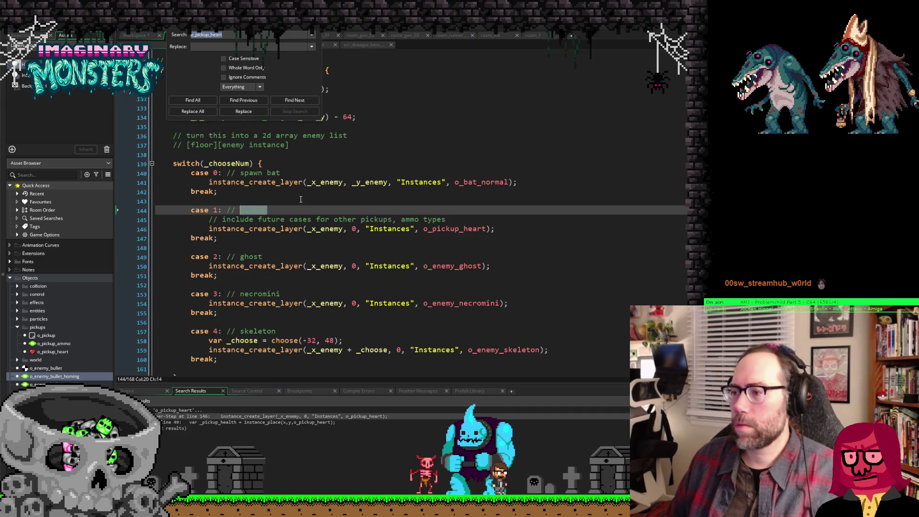
{"action": "type", "text": "pickup"}
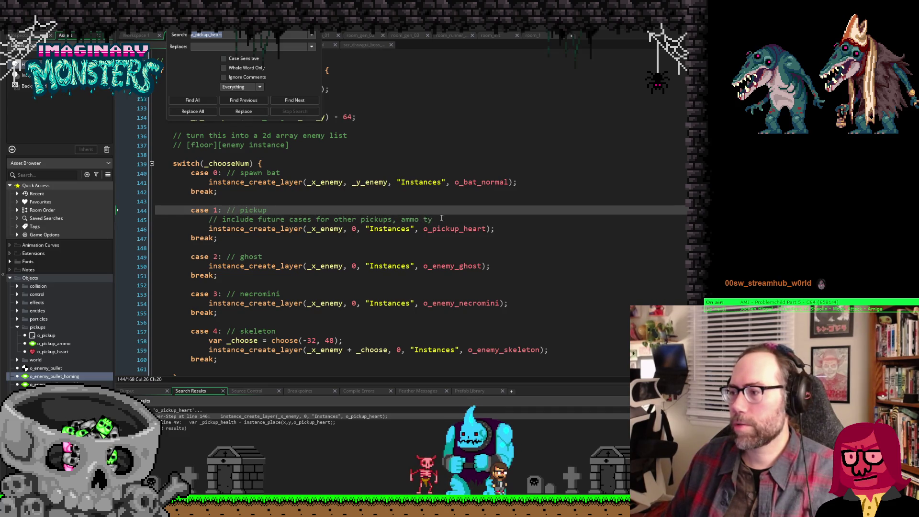
{"action": "left_click", "coordinate": [441, 219]}
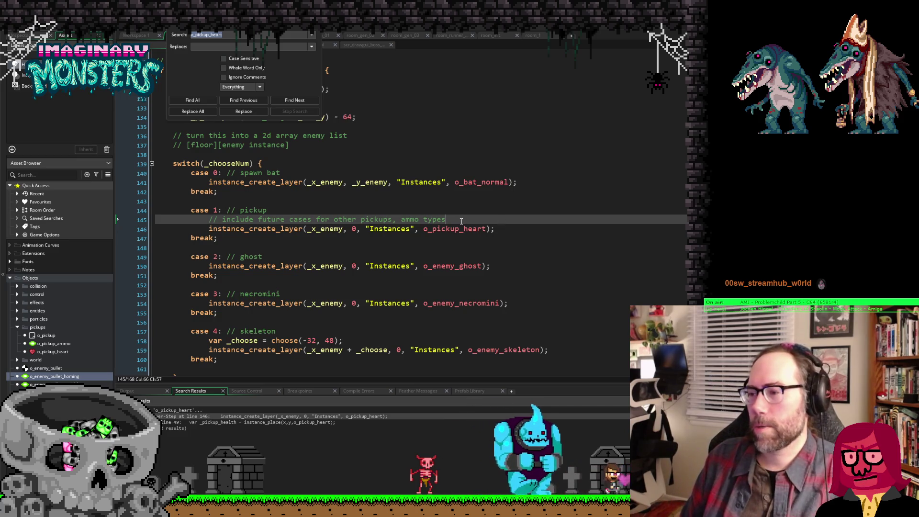
{"action": "key", "text": "Return"}
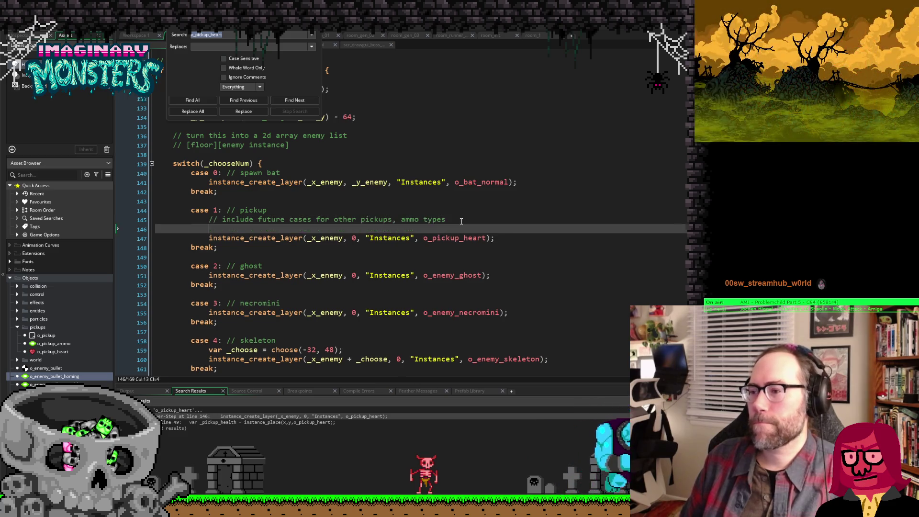
{"action": "key", "text": "Return"}
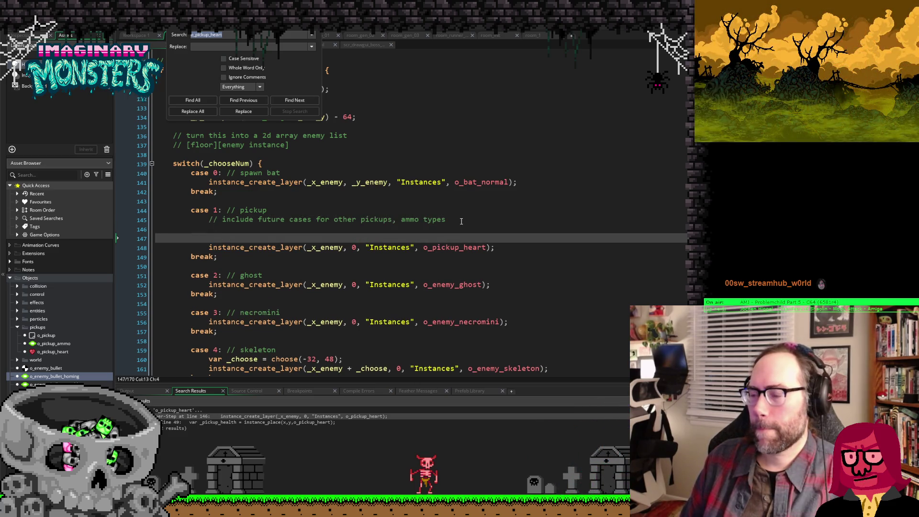
{"action": "key", "text": "Up"}
{"action": "key", "text": "Down"}
{"action": "key", "text": "Up"}
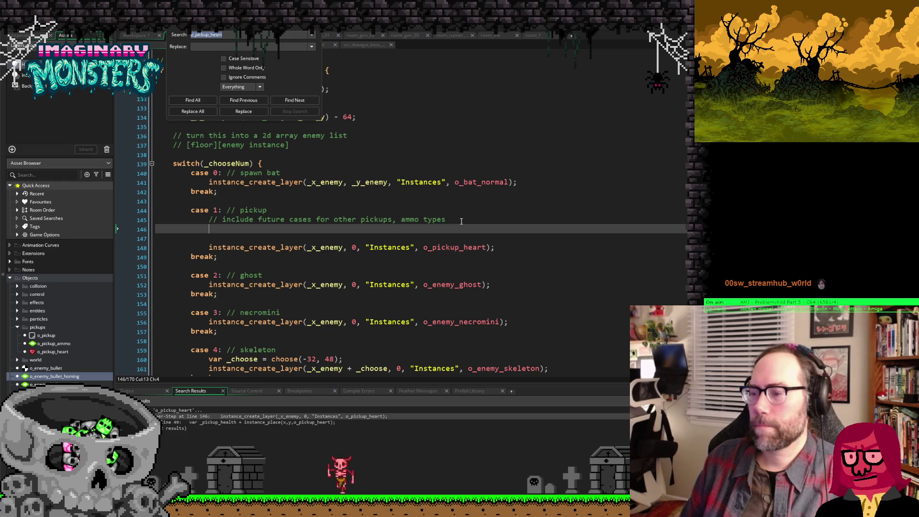
Step: Remove the extra blank lines and relabel case 1's comment as // health
{"action": "scroll", "coordinate": [462, 221], "scroll_direction": "up", "scroll_amount": 3}
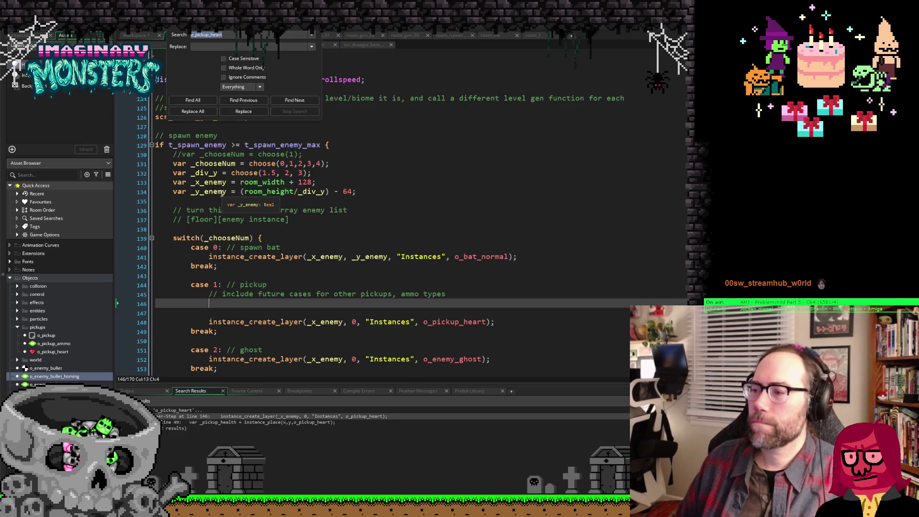
{"action": "scroll", "coordinate": [222, 193], "scroll_direction": "down", "scroll_amount": 2}
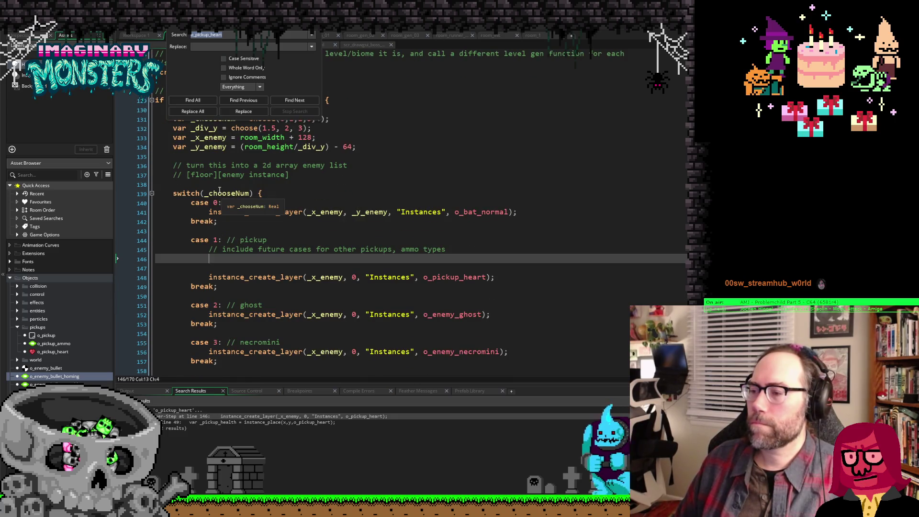
{"action": "scroll", "coordinate": [219, 190], "scroll_direction": "up", "scroll_amount": 2}
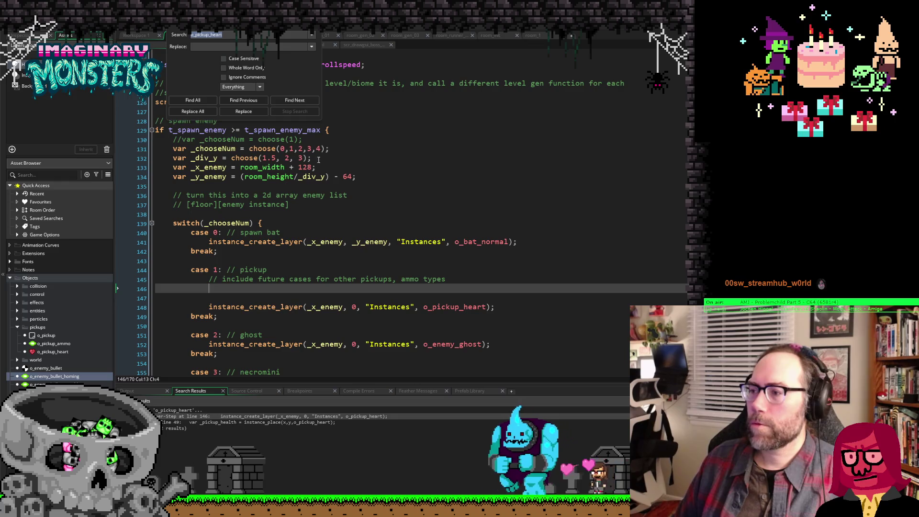
{"action": "scroll", "coordinate": [316, 159], "scroll_direction": "down", "scroll_amount": 2}
{"action": "scroll", "coordinate": [319, 160], "scroll_direction": "down", "scroll_amount": 1}
{"action": "scroll", "coordinate": [324, 161], "scroll_direction": "down", "scroll_amount": 1}
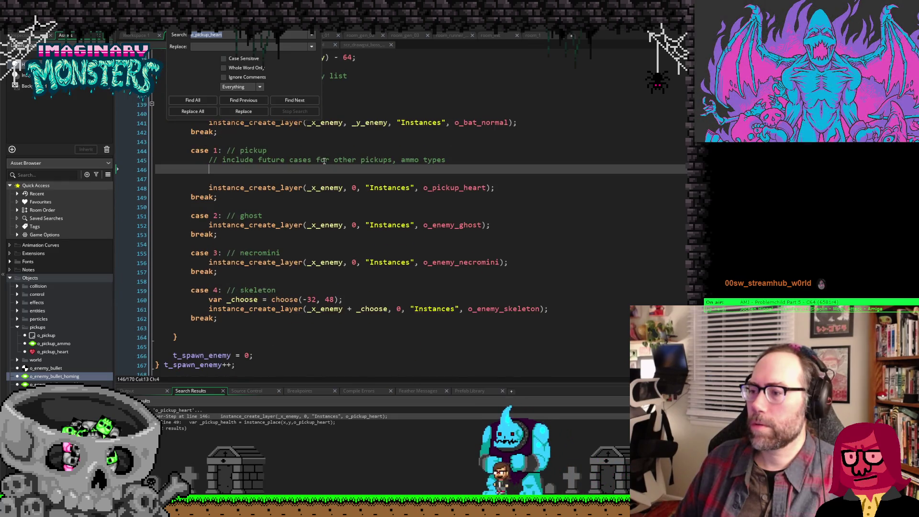
{"action": "scroll", "coordinate": [324, 163], "scroll_direction": "up", "scroll_amount": 2}
{"action": "key", "text": "Delete"}
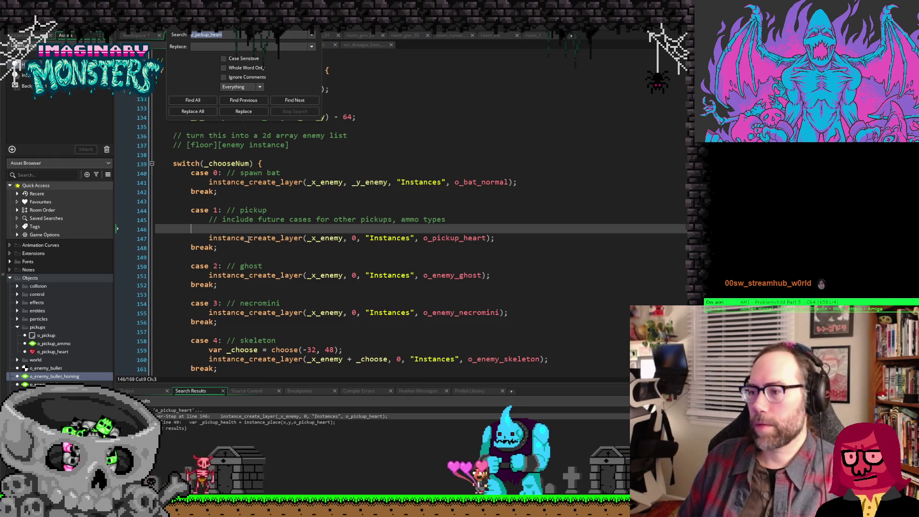
{"action": "key", "text": "BackSpace"}
{"action": "key", "text": "BackSpace"}
{"action": "key", "text": "BackSpace"}
{"action": "key", "text": "Up"}
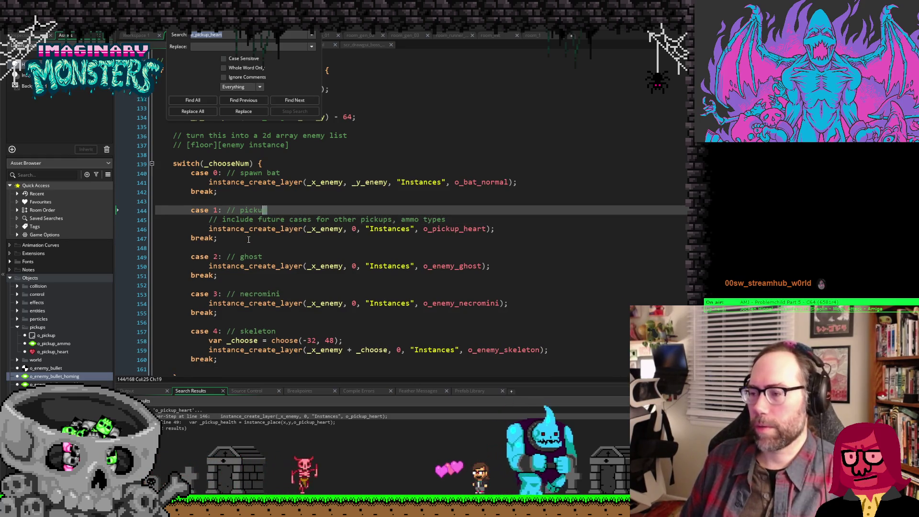
{"action": "type", "text": "healthj"}
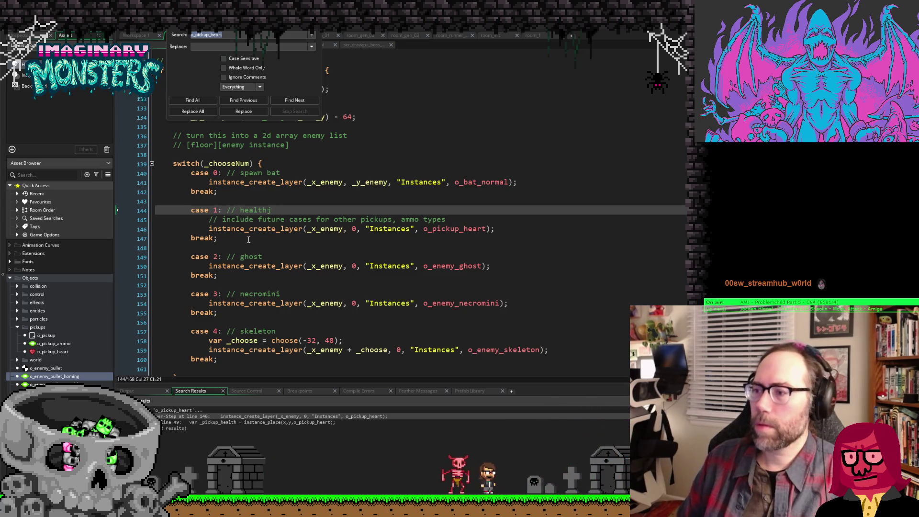
{"action": "key", "text": "BackSpace"}
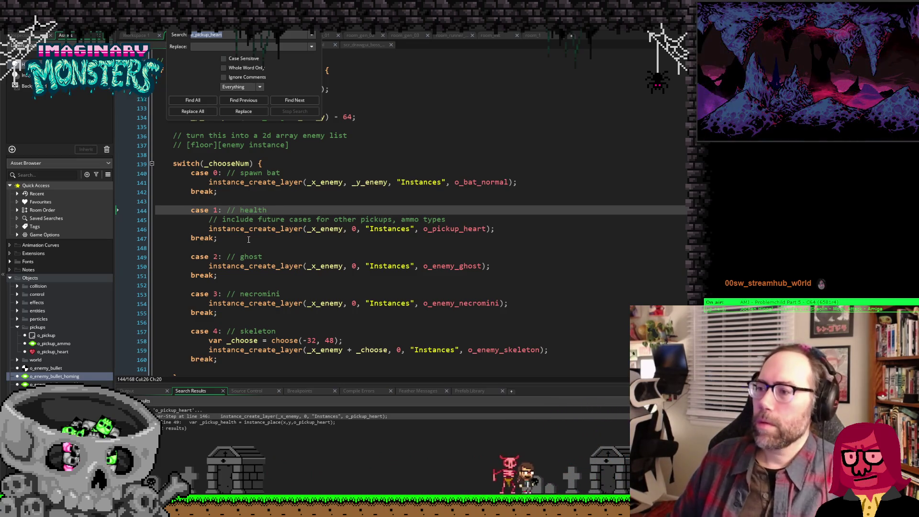
Step: Select the whole case 1 health block and place the cursor after the case 4 skeleton case
{"action": "left_click", "coordinate": [246, 359]}
{"action": "scroll", "coordinate": [372, 335], "scroll_direction": "down", "scroll_amount": 1}
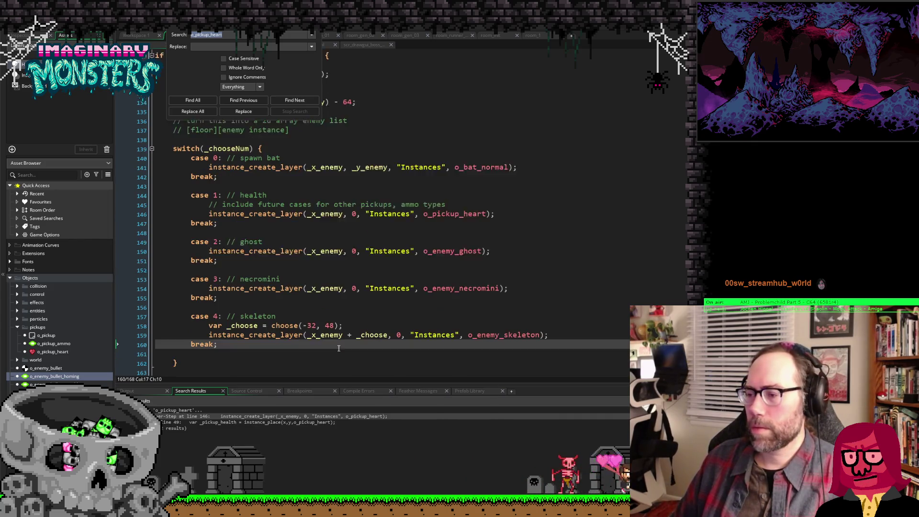
{"action": "key", "text": "Up"}
{"action": "key", "text": "Up"}
{"action": "key", "text": "Up"}
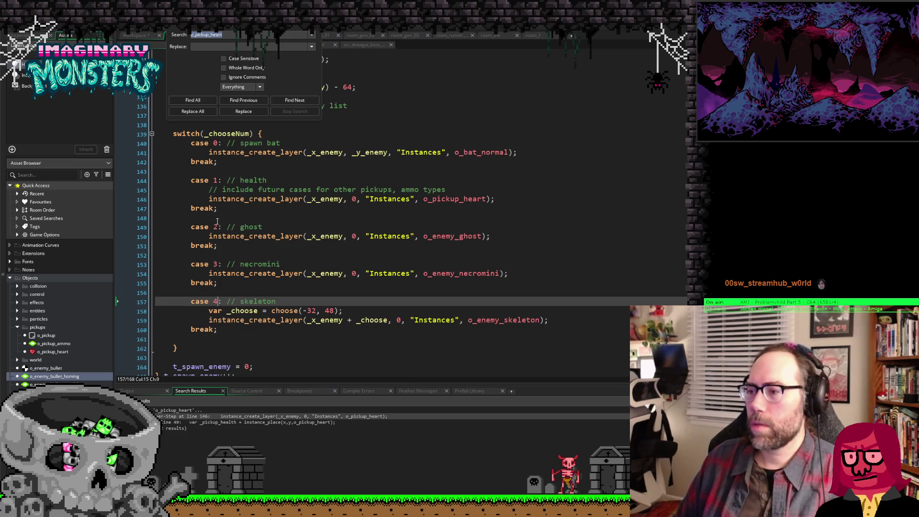
{"action": "mouse_move", "coordinate": [218, 208]}
{"action": "left_mouse_down"}
{"action": "mouse_move", "coordinate": [160, 194]}
{"action": "mouse_move", "coordinate": [158, 182]}
{"action": "left_mouse_up"}
{"action": "key", "text": "ctrl+c"}
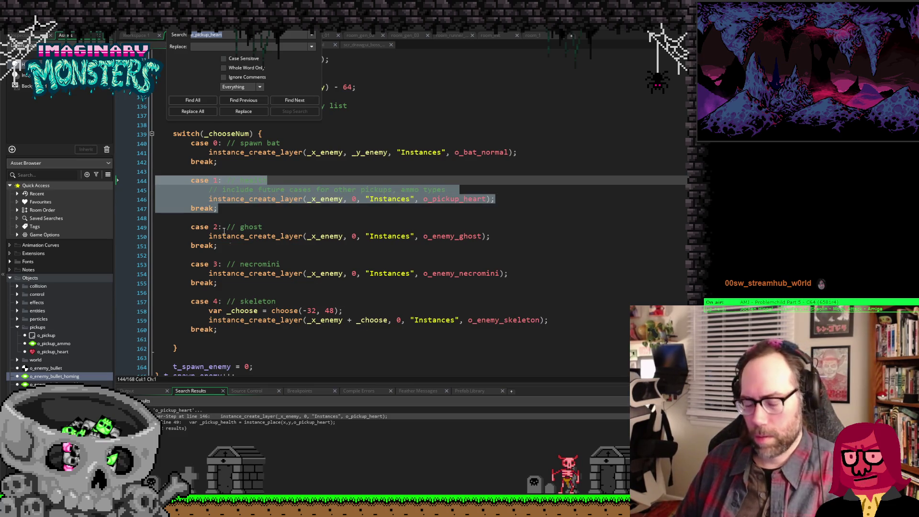
{"action": "left_click", "coordinate": [224, 328]}
Step: Paste the health case after case 4 and relabel it case 5 with an ammo comment
{"action": "key", "text": "Return"}
{"action": "key", "text": "Return"}
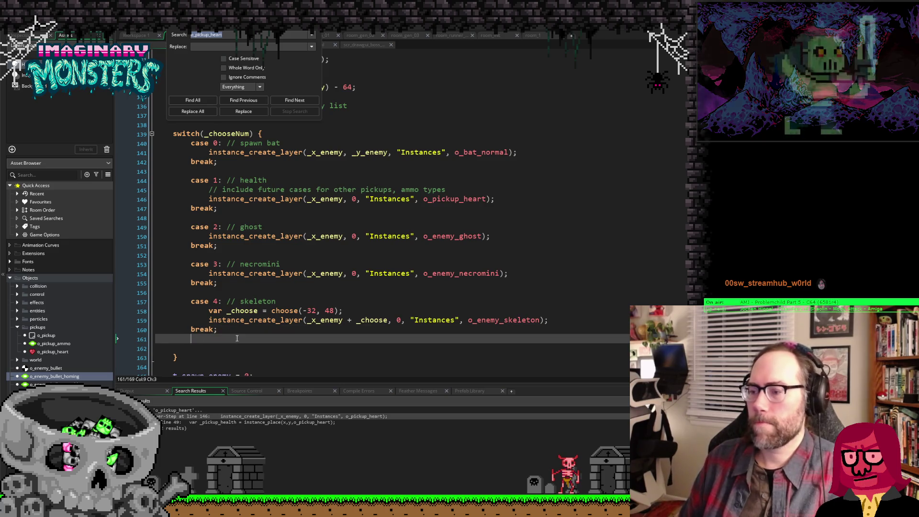
{"action": "key", "text": "ctrl+v"}
{"action": "key", "text": "Up"}
{"action": "key", "text": "Up"}
{"action": "key", "text": "Up"}
{"action": "key", "text": "BackSpace"}
{"action": "key", "text": "BackSpace"}
{"action": "key", "text": "Right"}
{"action": "key", "text": "Right"}
{"action": "key", "text": "Right"}
{"action": "key", "text": "Delete"}
{"action": "type", "text": "5"}
{"action": "key", "text": "Right"}
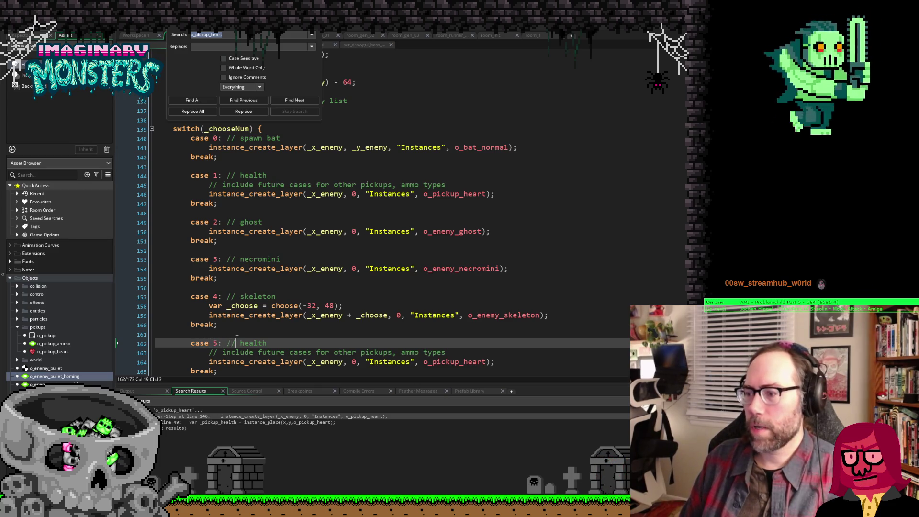
{"action": "key", "text": "Right"}
{"action": "key", "text": "Right"}
{"action": "key", "text": "Right"}
{"action": "key", "text": "shift+End"}
{"action": "type", "text": "ammo drop"}
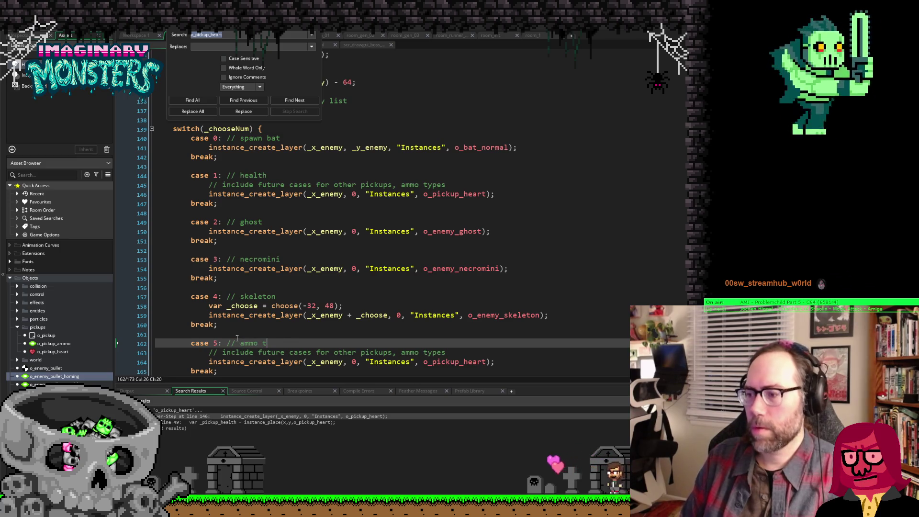
Step: Add 5 to the choose(0,1,2,3,4) random case choices and run the game
{"action": "scroll", "coordinate": [255, 281], "scroll_direction": "up", "scroll_amount": 2}
{"action": "scroll", "coordinate": [255, 281], "scroll_direction": "up", "scroll_amount": 2}
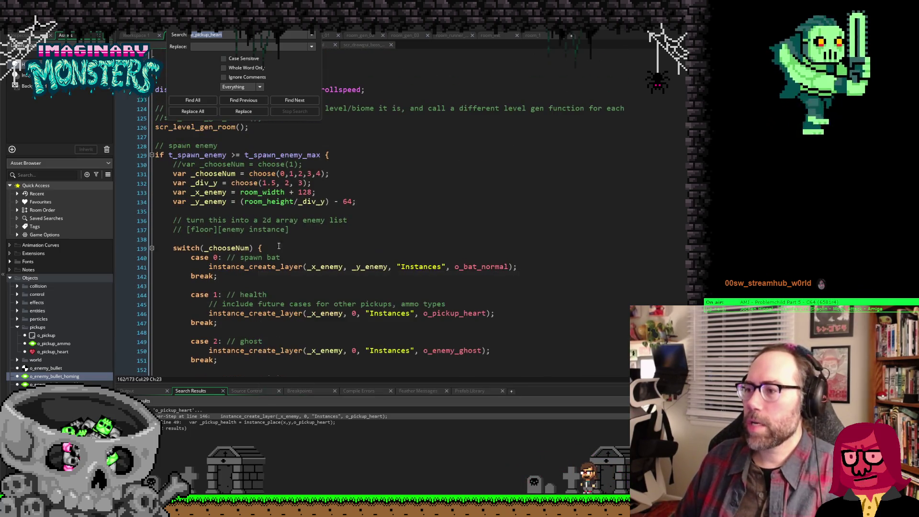
{"action": "left_click", "coordinate": [321, 173]}
{"action": "type", "text": ",5"}
{"action": "scroll", "coordinate": [361, 222], "scroll_direction": "down", "scroll_amount": 5}
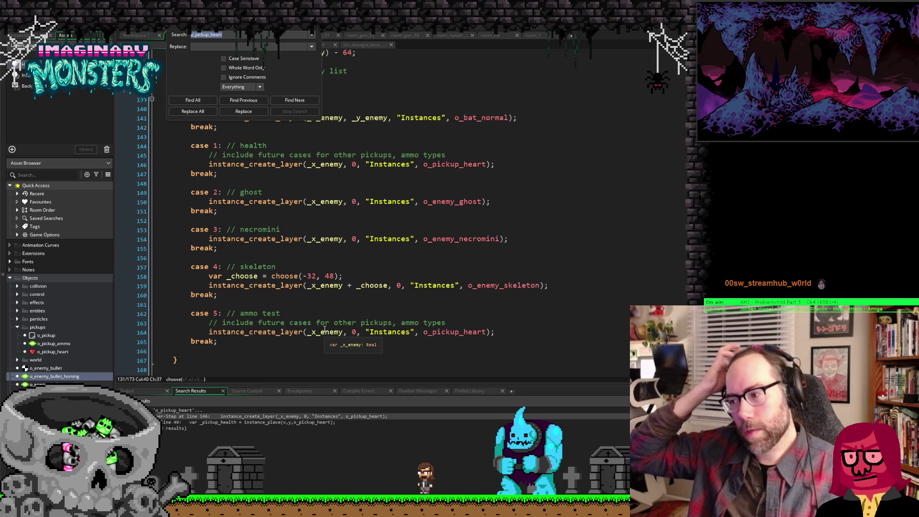
{"action": "key", "text": "F5"}
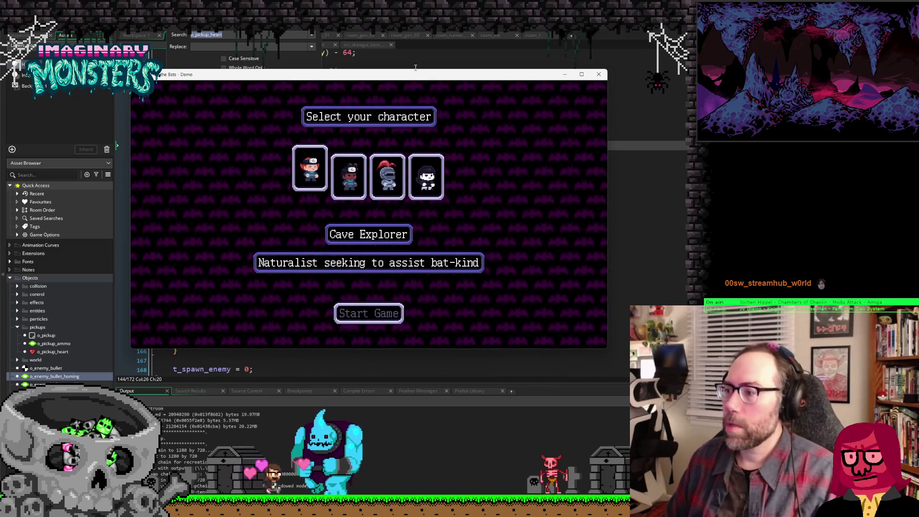
Step: Pick another character, start the game, and run right across the pillars collecting heart and ammo pickups
{"action": "key", "text": "Left"}
{"action": "key", "text": "Down"}
{"action": "key", "text": "Return"}
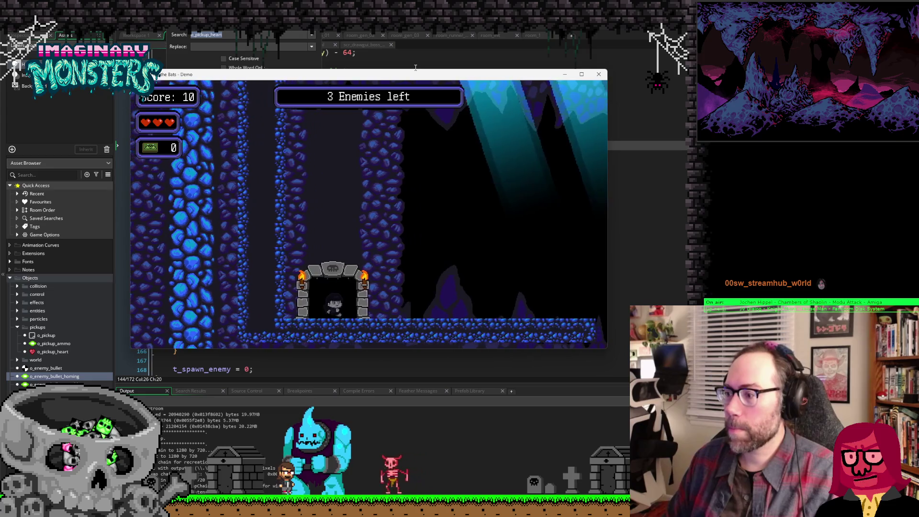
{"action": "key", "text": "Right"}
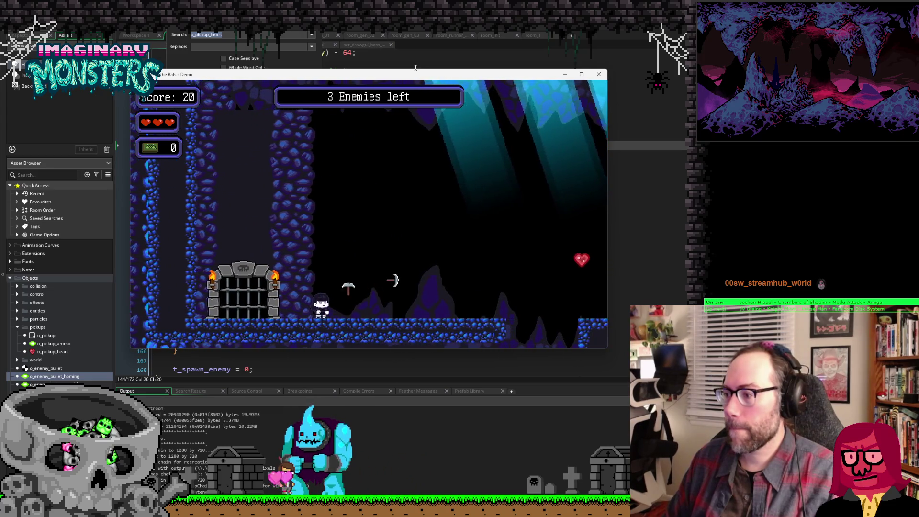
{"action": "key", "text": "Right"}
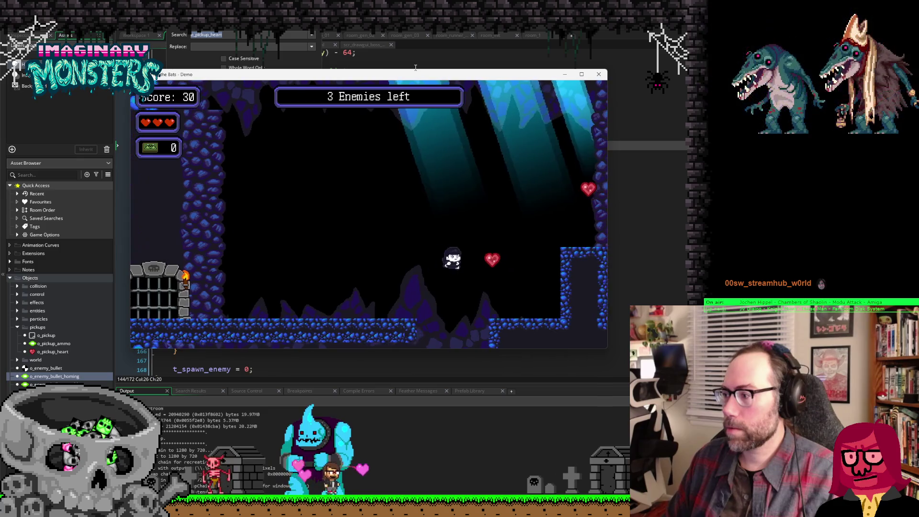
{"action": "key", "text": "Right"}
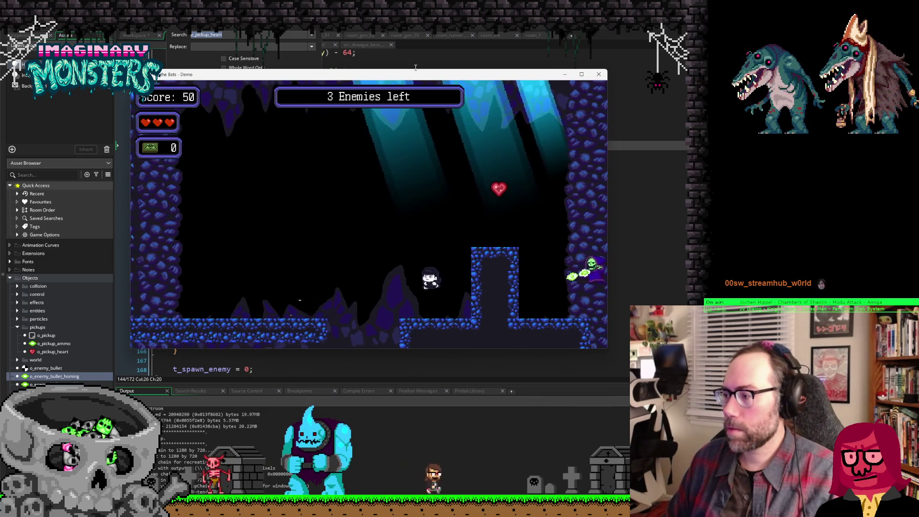
{"action": "key", "text": "space"}
{"action": "key", "text": "space"}
{"action": "key", "text": "Right"}
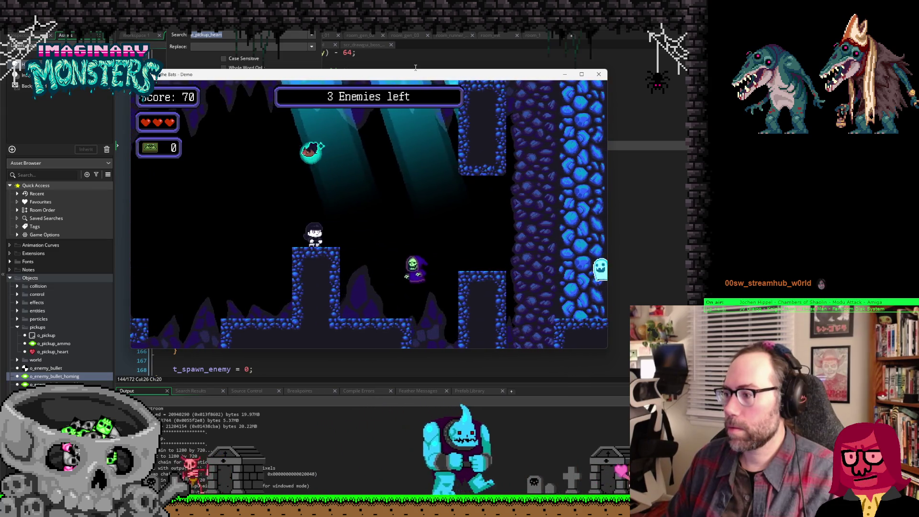
{"action": "key", "text": "Right"}
{"action": "key", "text": "space"}
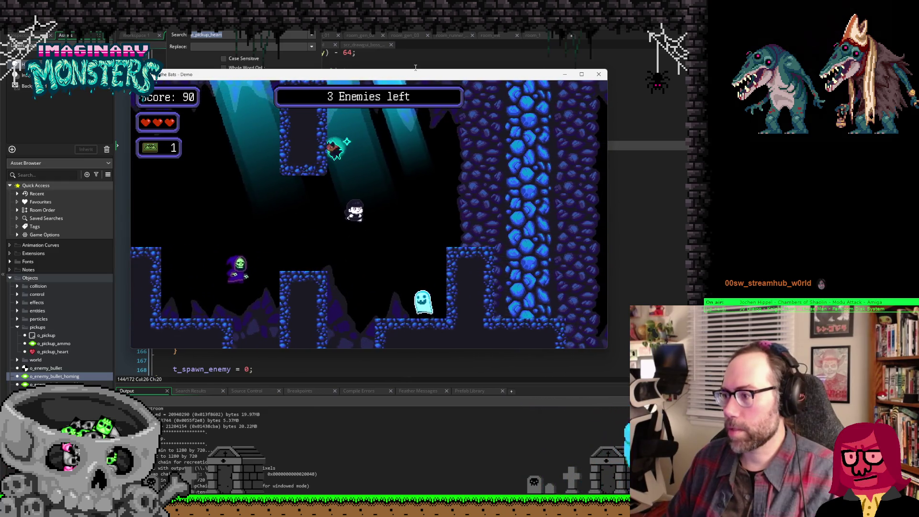
{"action": "key", "text": "Right"}
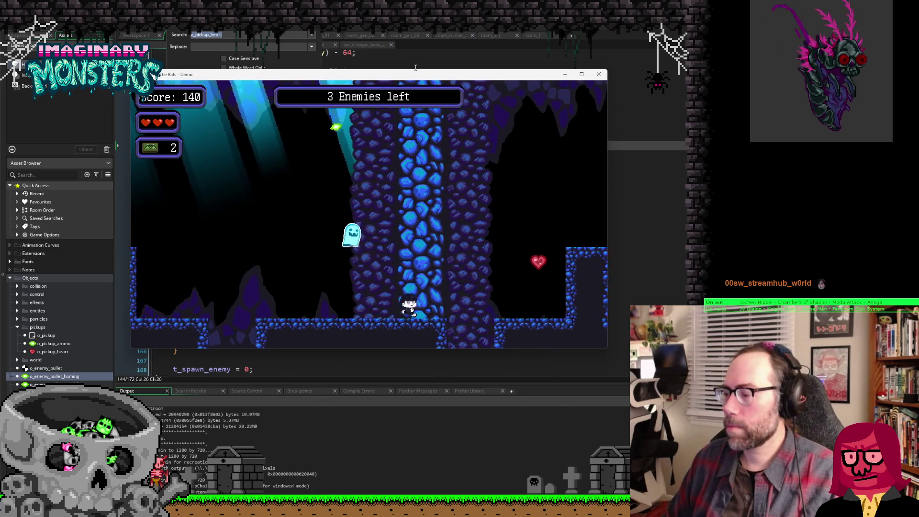
{"action": "key", "text": "Right"}
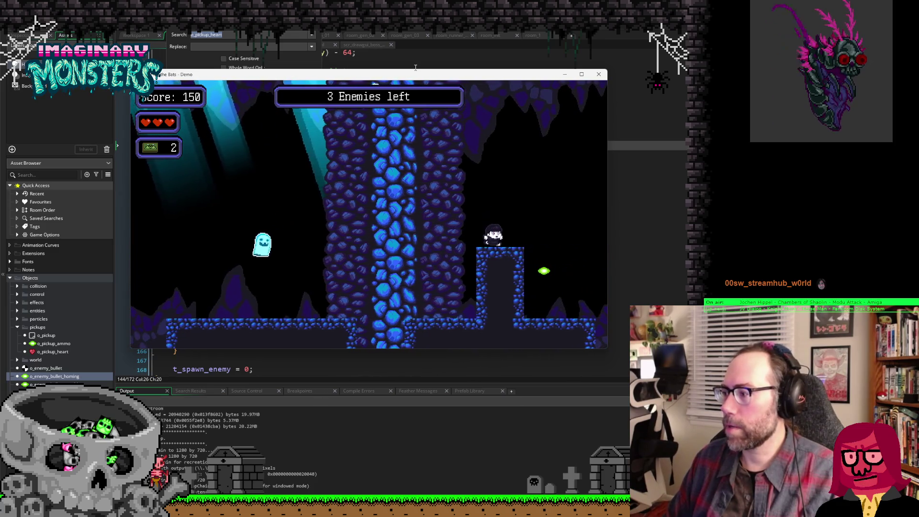
{"action": "key", "text": "Right"}
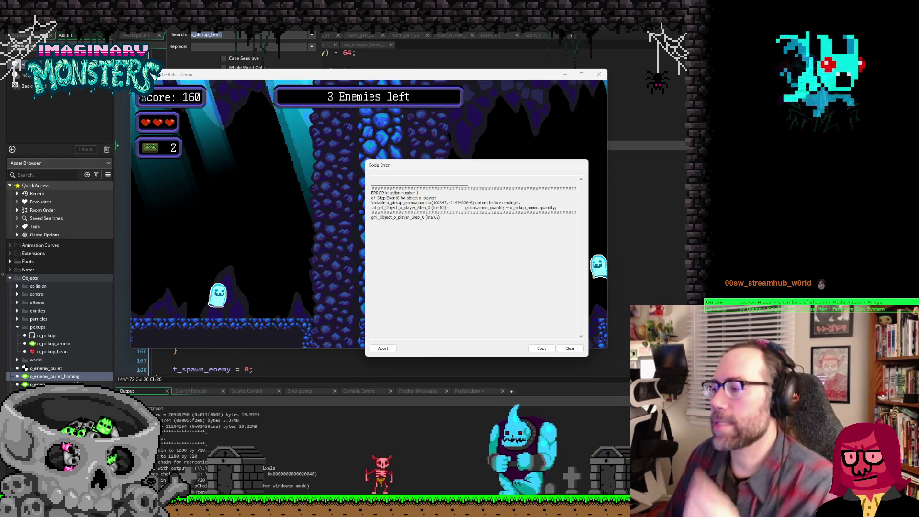
Step: Dismiss the error, open o_pickup_ammo from Workspace 1 and add quantity = 20; to its Create code
{"action": "left_click", "coordinate": [383, 348]}
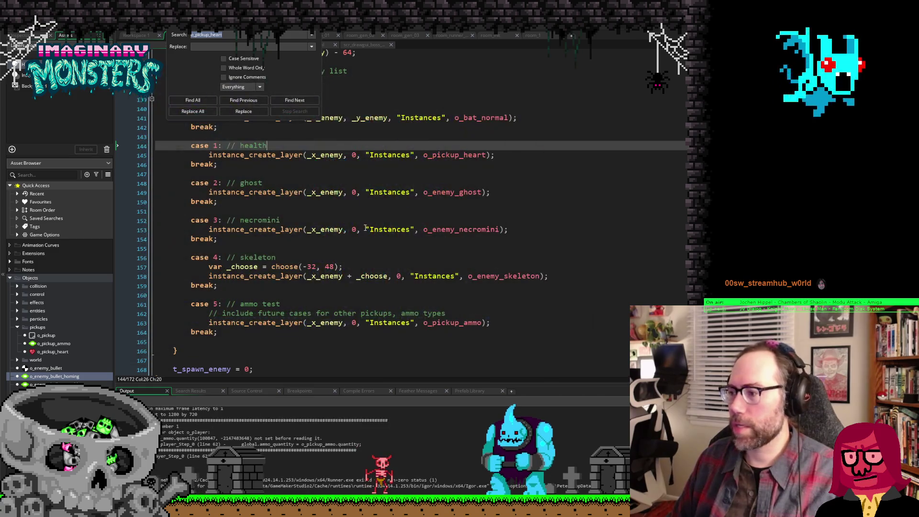
{"action": "key", "text": "Escape"}
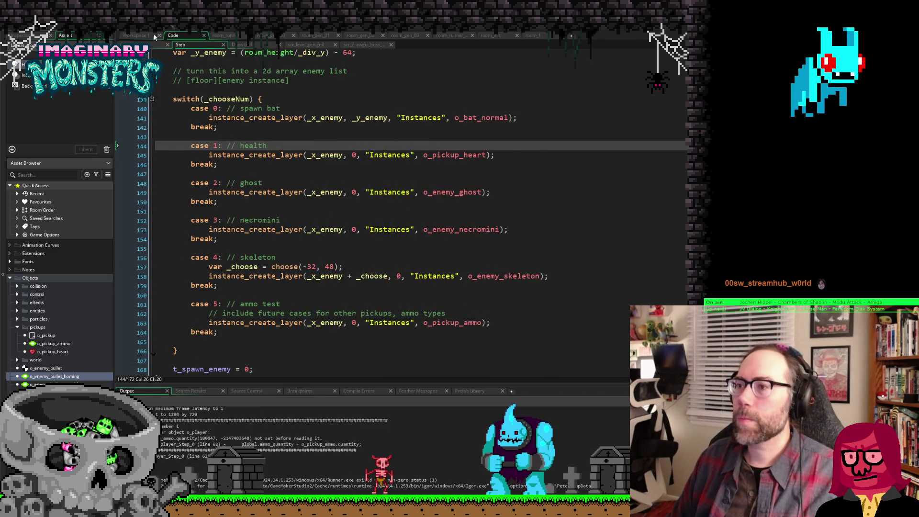
{"action": "left_click", "coordinate": [136, 36]}
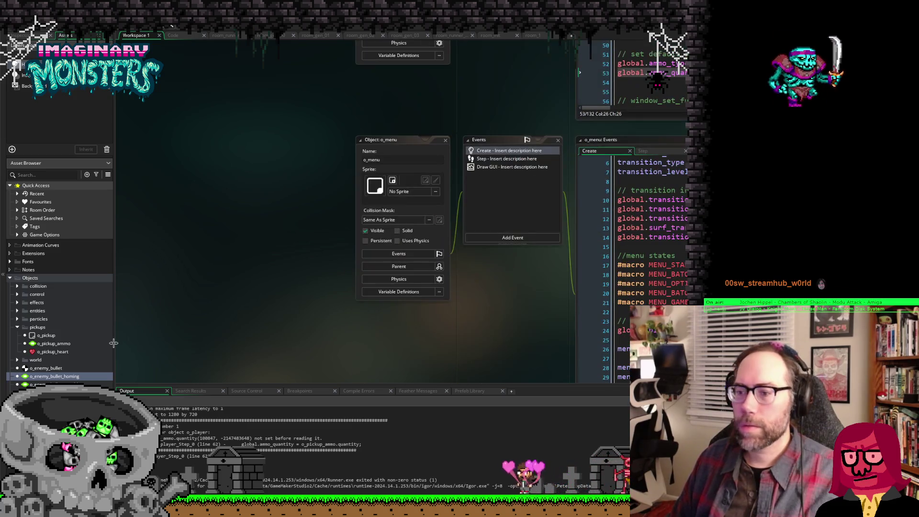
{"action": "double_click", "coordinate": [48, 343]}
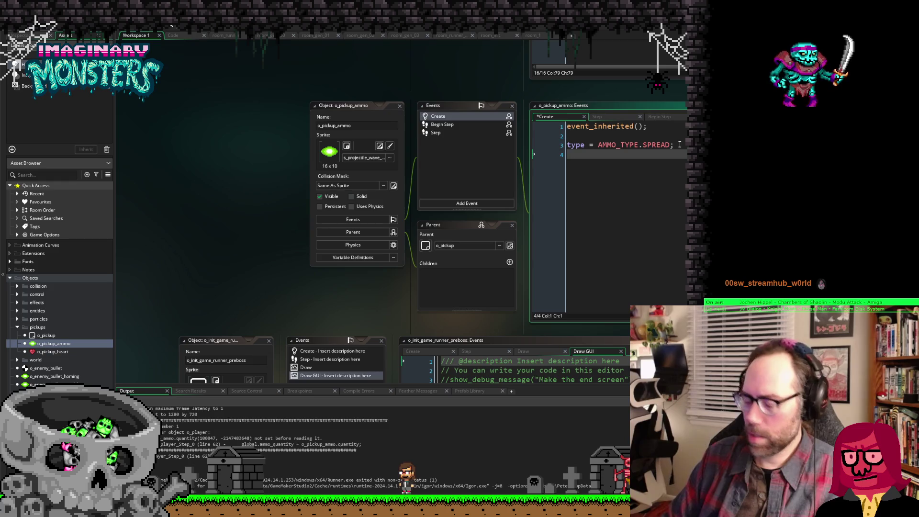
{"action": "type", "text": "quan"}
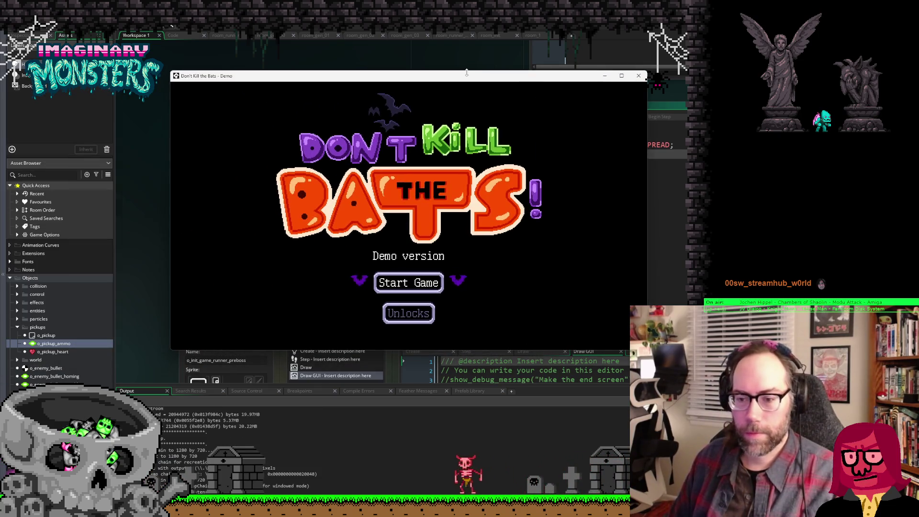
Step: Start the game, then run right throwing pickaxes and jump onto the rock column
{"action": "key", "text": "Return"}
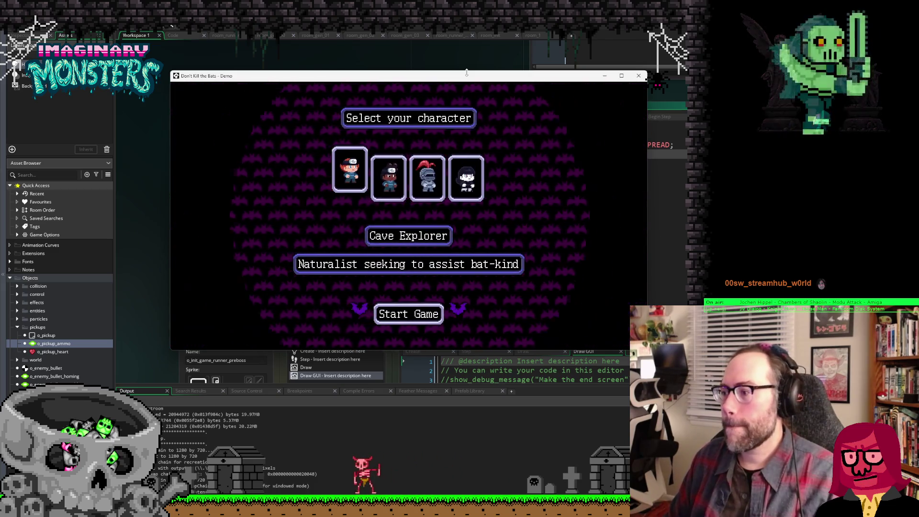
{"action": "key", "text": "Return"}
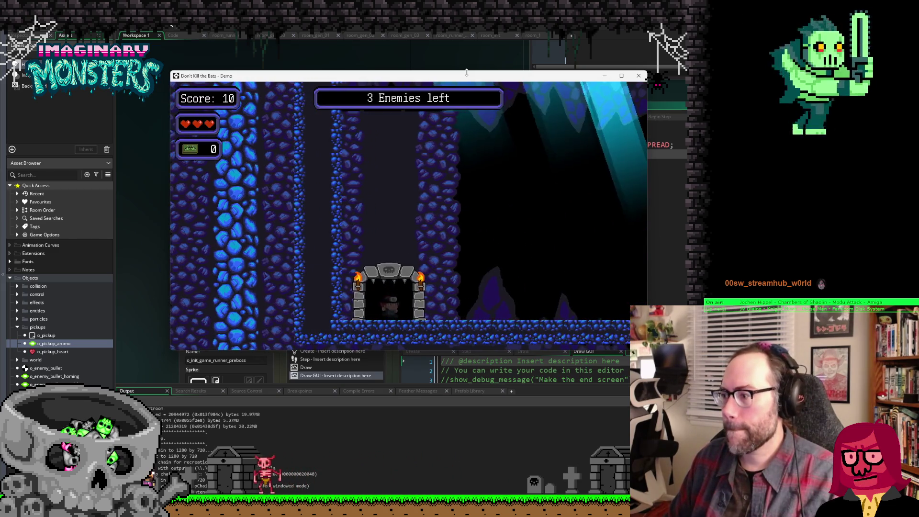
{"action": "key", "text": "Right"}
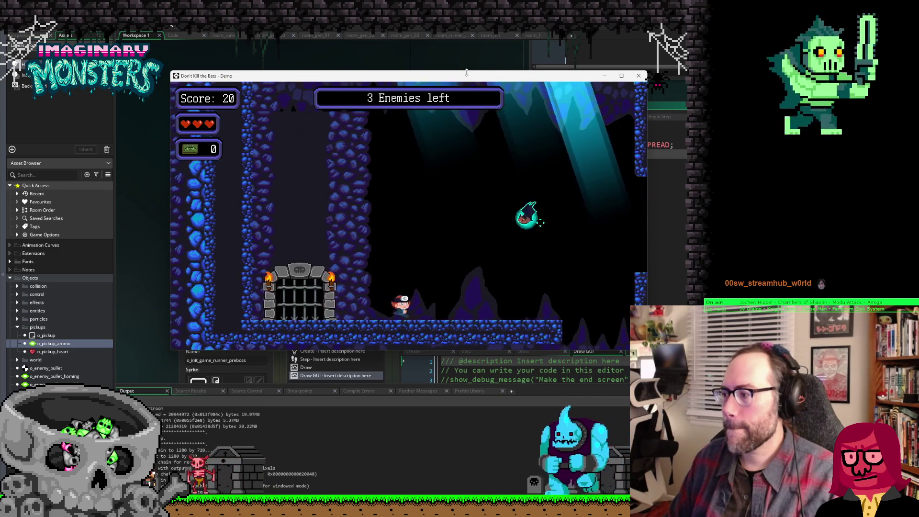
{"action": "key", "text": "x"}
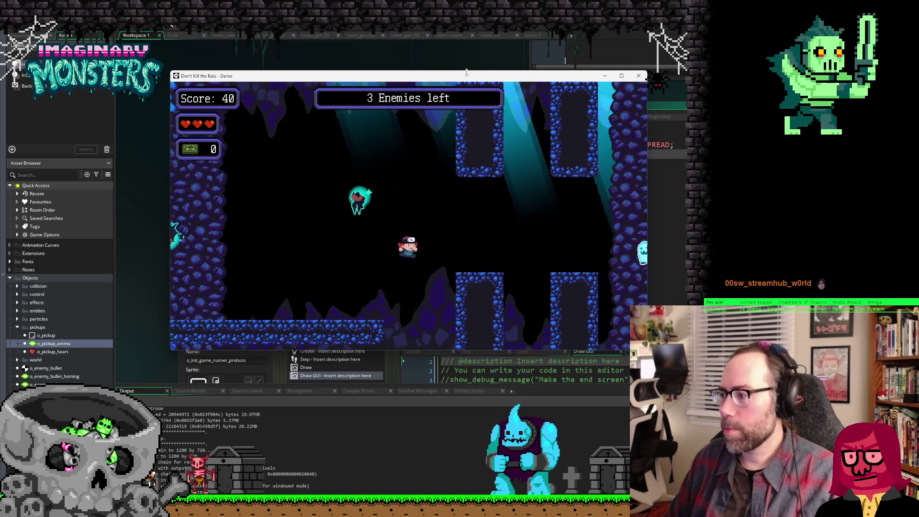
{"action": "key", "text": "Right"}
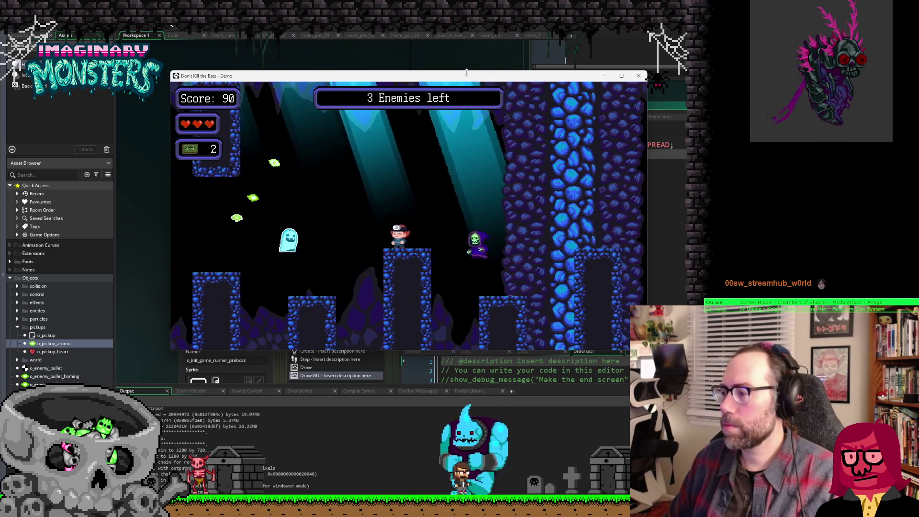
{"action": "key", "text": "space"}
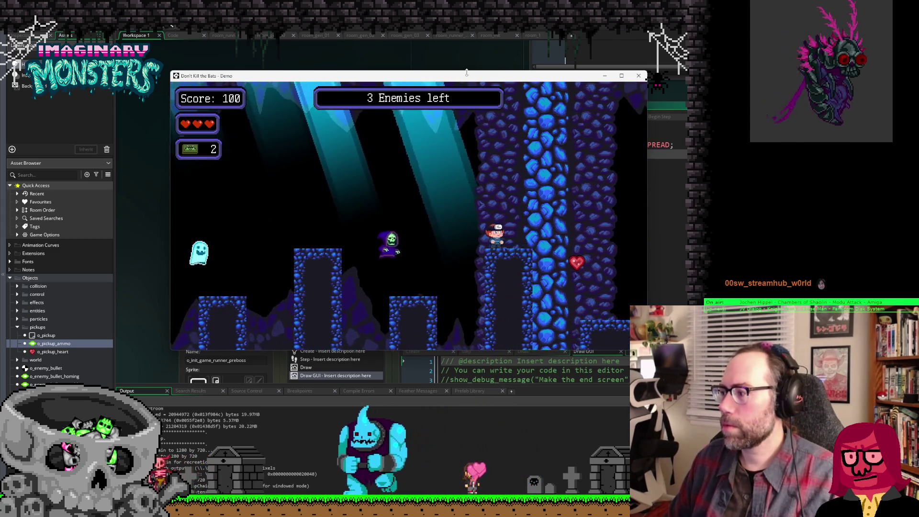
{"action": "key", "text": "space"}
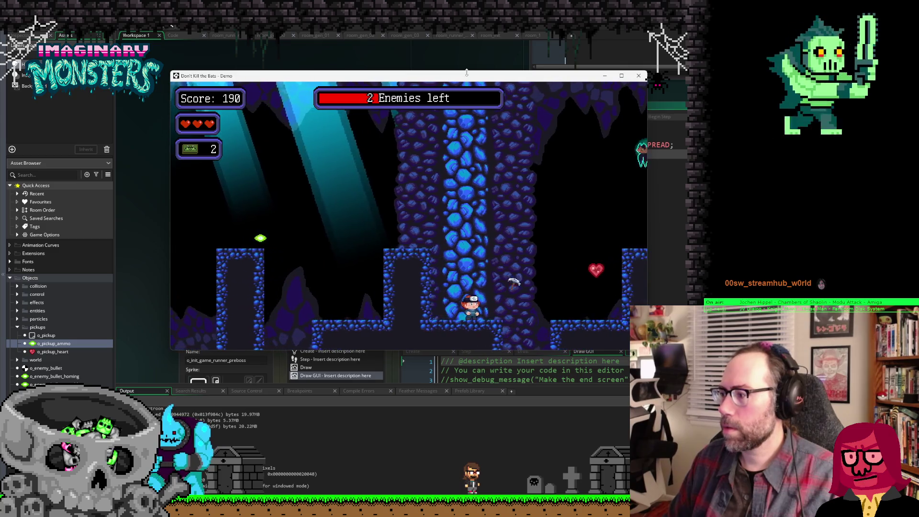
Step: Jump to the wall, drop left to collect the ammo pickup, then close the game
{"action": "key", "text": "Right"}
{"action": "key", "text": "space"}
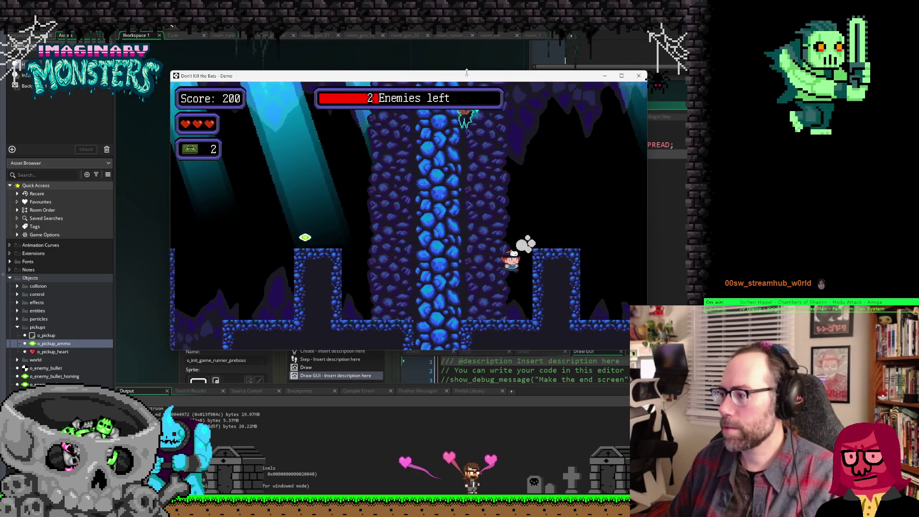
{"action": "key", "text": "Left"}
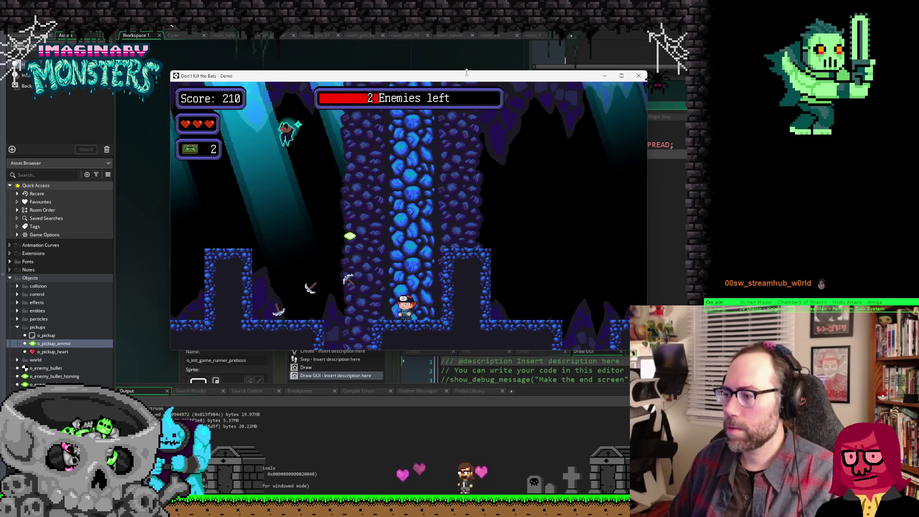
{"action": "key", "text": "Left"}
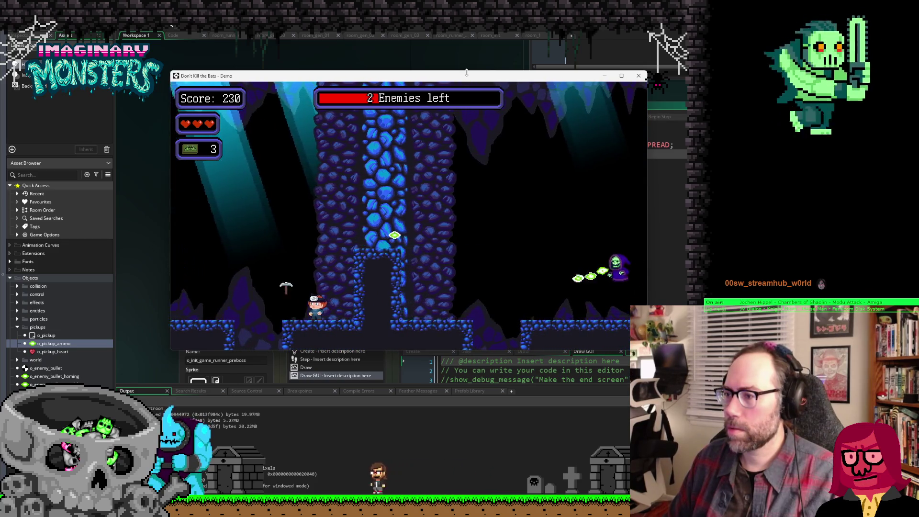
{"action": "key", "text": "space"}
{"action": "key", "text": "Right"}
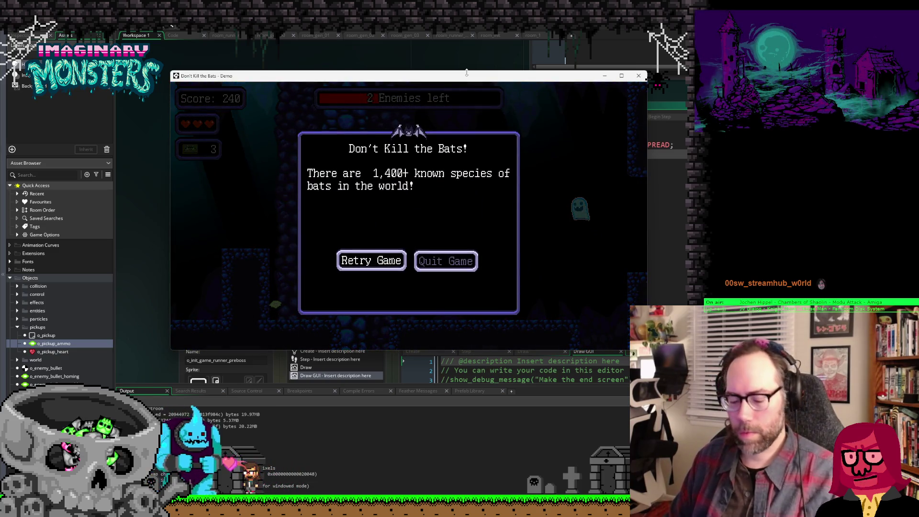
{"action": "key", "text": "Escape"}
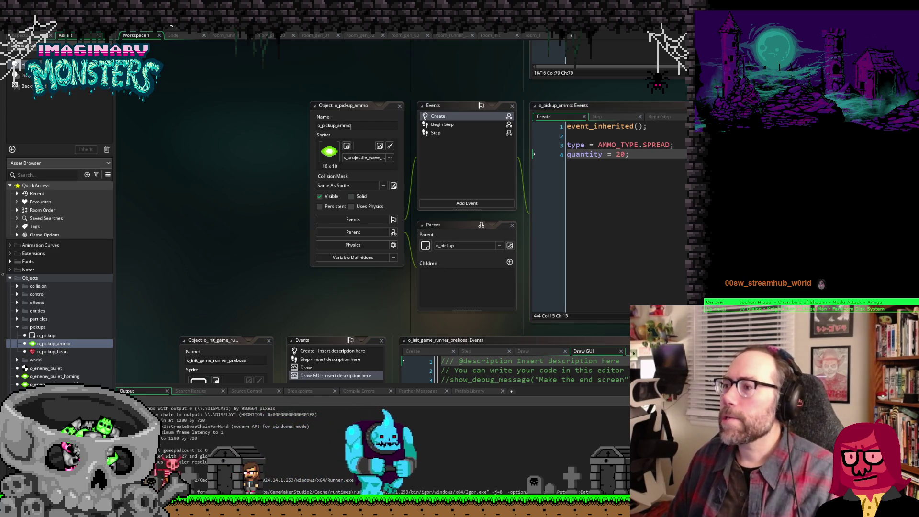
Step: Pan the workspace from o_pickup_ammo over to o_player_bullet and its Create code
{"action": "left_click", "coordinate": [337, 127]}
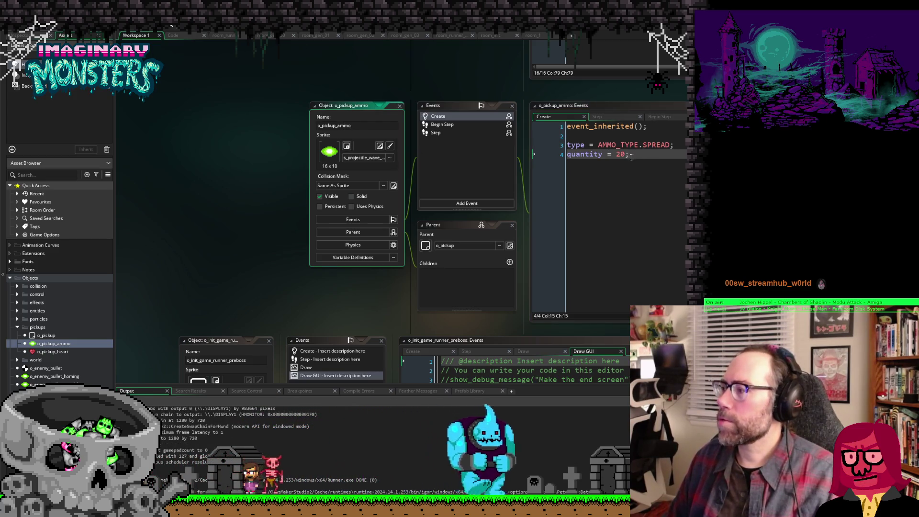
{"action": "left_click", "coordinate": [652, 154]}
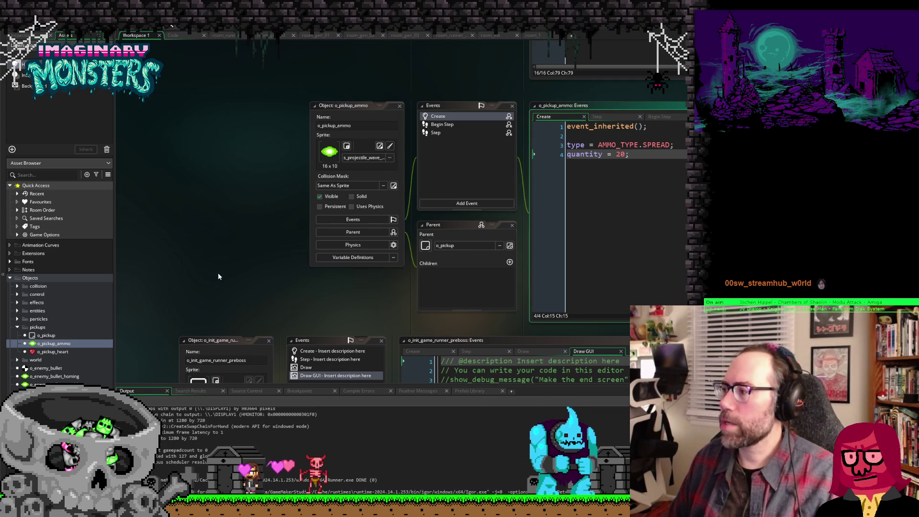
{"action": "mouse_move", "coordinate": [212, 290]}
{"action": "left_mouse_down"}
{"action": "mouse_move", "coordinate": [239, 185]}
{"action": "mouse_move", "coordinate": [189, 67]}
{"action": "mouse_move", "coordinate": [262, 44]}
{"action": "left_mouse_up"}
{"action": "mouse_move", "coordinate": [206, 298]}
{"action": "left_mouse_down"}
{"action": "mouse_move", "coordinate": [243, 103]}
{"action": "mouse_move", "coordinate": [207, 123]}
{"action": "mouse_move", "coordinate": [202, 143]}
{"action": "left_mouse_up"}
{"action": "left_click_drag", "start_coordinate": [213, 196], "coordinate": [225, 218]}
{"action": "mouse_move", "coordinate": [380, 335]}
{"action": "left_mouse_down"}
{"action": "mouse_move", "coordinate": [381, 227]}
{"action": "mouse_move", "coordinate": [381, 281]}
{"action": "mouse_move", "coordinate": [384, 272]}
{"action": "mouse_move", "coordinate": [301, 281]}
{"action": "left_mouse_up"}
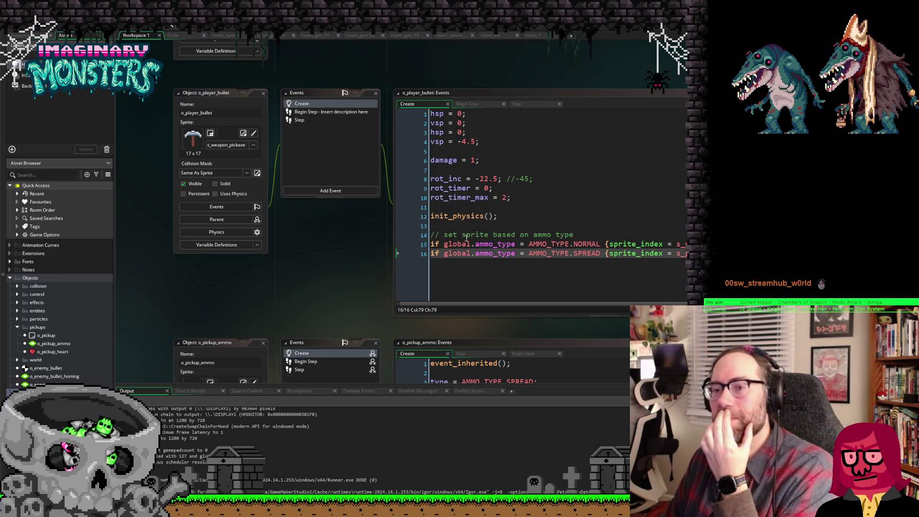
{"action": "left_click", "coordinate": [314, 119]}
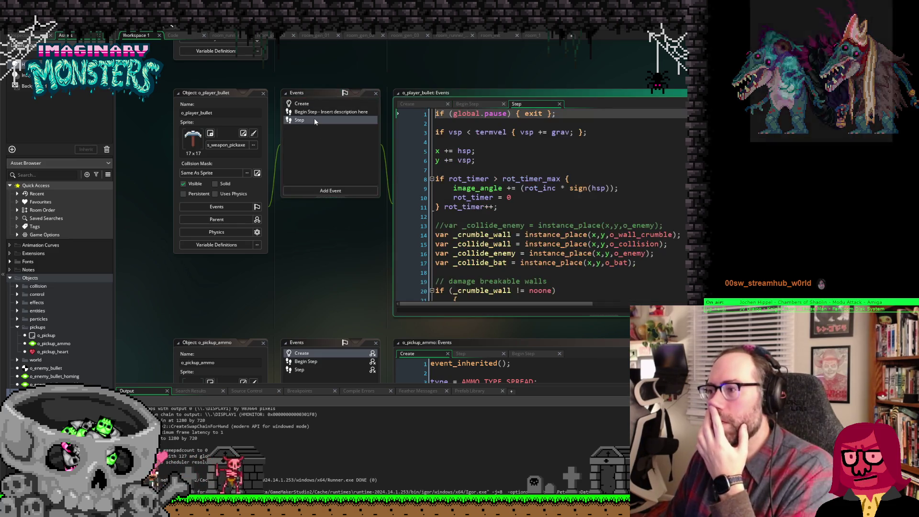
{"action": "scroll", "coordinate": [521, 179], "scroll_direction": "down", "scroll_amount": 4}
{"action": "scroll", "coordinate": [521, 178], "scroll_direction": "down", "scroll_amount": 1}
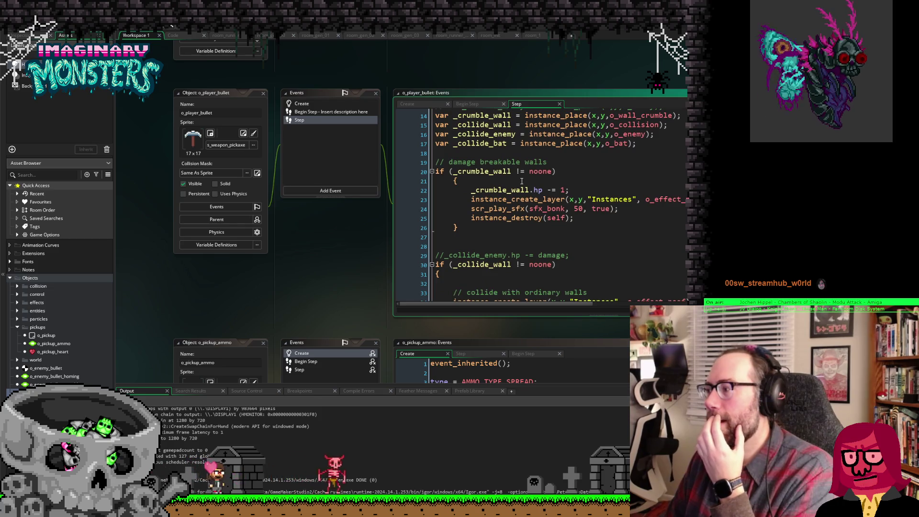
{"action": "scroll", "coordinate": [522, 181], "scroll_direction": "down", "scroll_amount": 8}
{"action": "scroll", "coordinate": [518, 174], "scroll_direction": "down", "scroll_amount": 3}
{"action": "scroll", "coordinate": [518, 174], "scroll_direction": "up", "scroll_amount": 5}
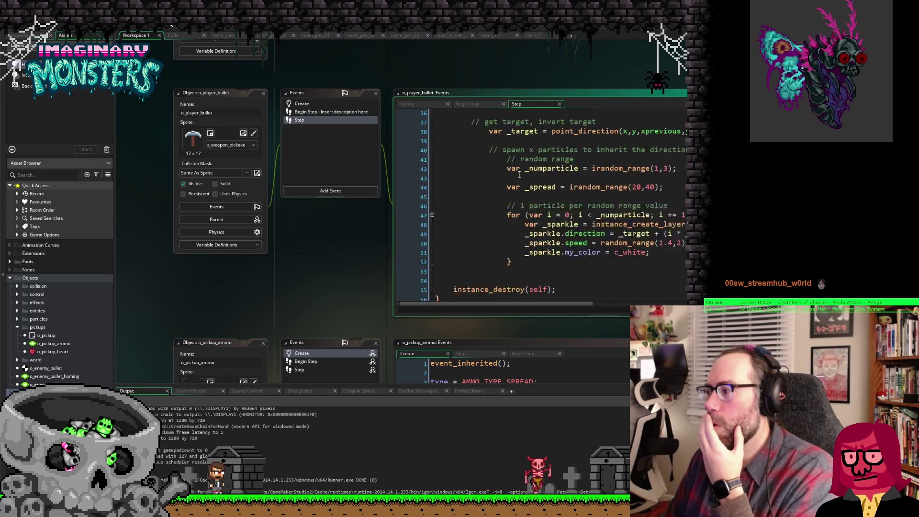
{"action": "scroll", "coordinate": [518, 174], "scroll_direction": "up", "scroll_amount": 12}
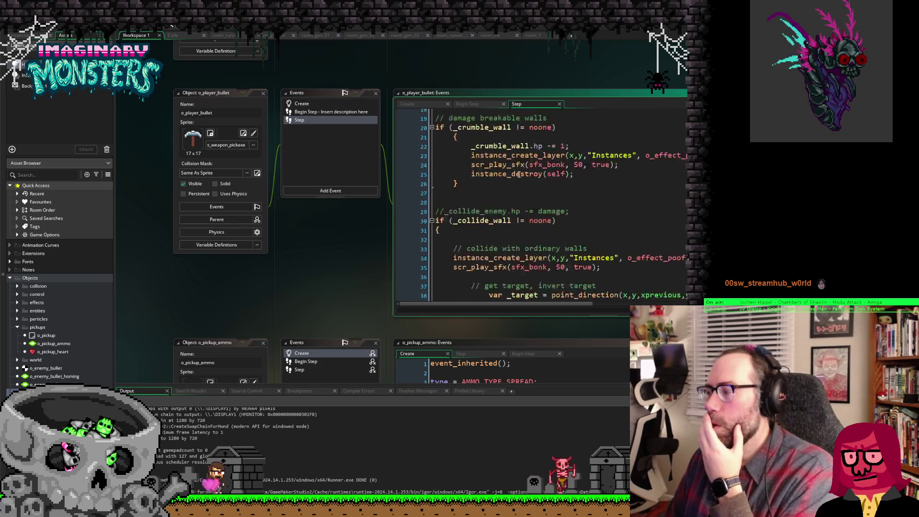
{"action": "left_click", "coordinate": [412, 104]}
{"action": "left_click", "coordinate": [632, 244]}
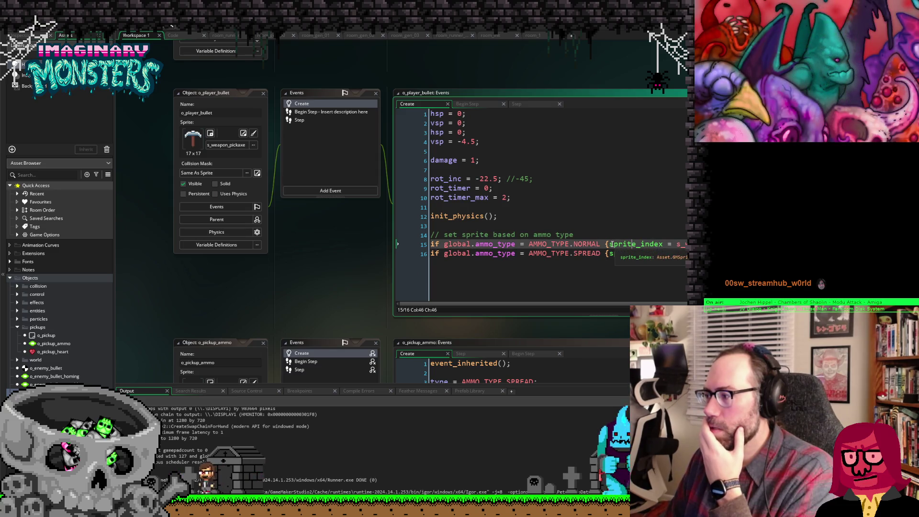
{"action": "left_click", "coordinate": [611, 244]}
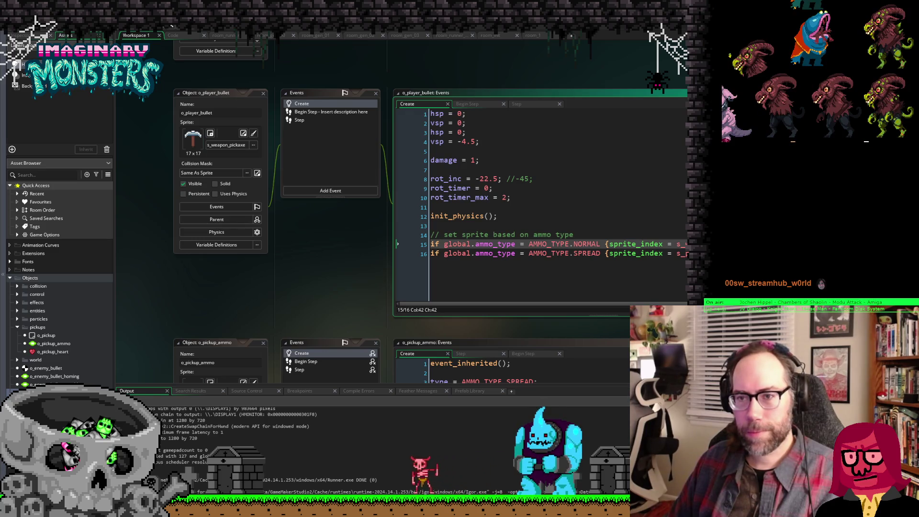
{"action": "left_click", "coordinate": [316, 270]}
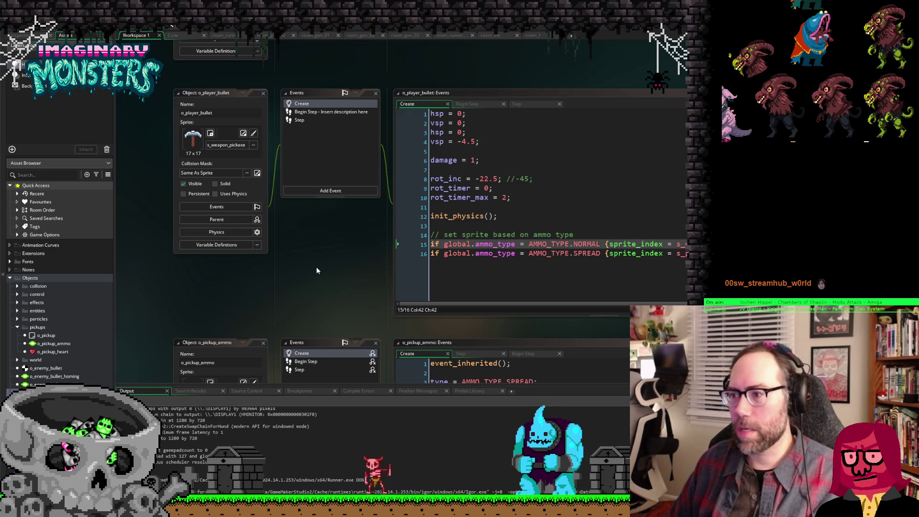
Step: Set o_player_bullet's default sprite to None, then pan back to o_pickup_ammo
{"action": "left_click", "coordinate": [253, 146]}
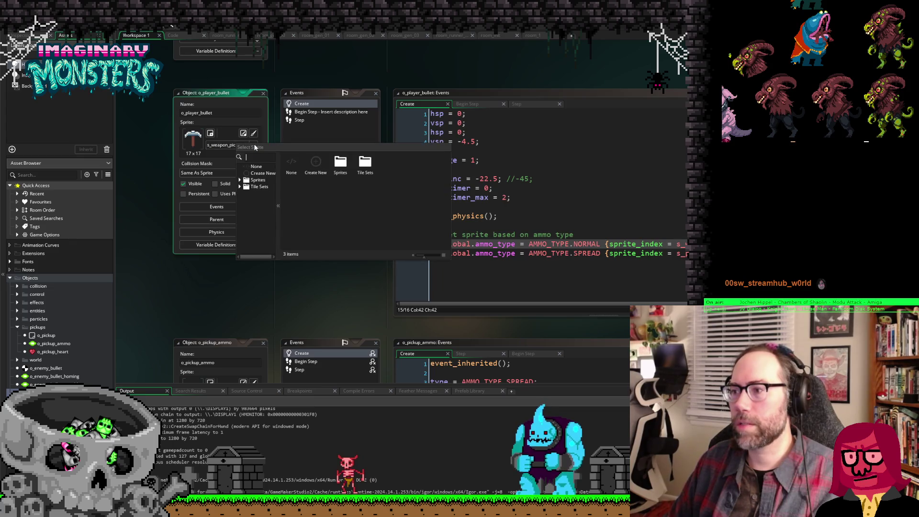
{"action": "left_click", "coordinate": [295, 168]}
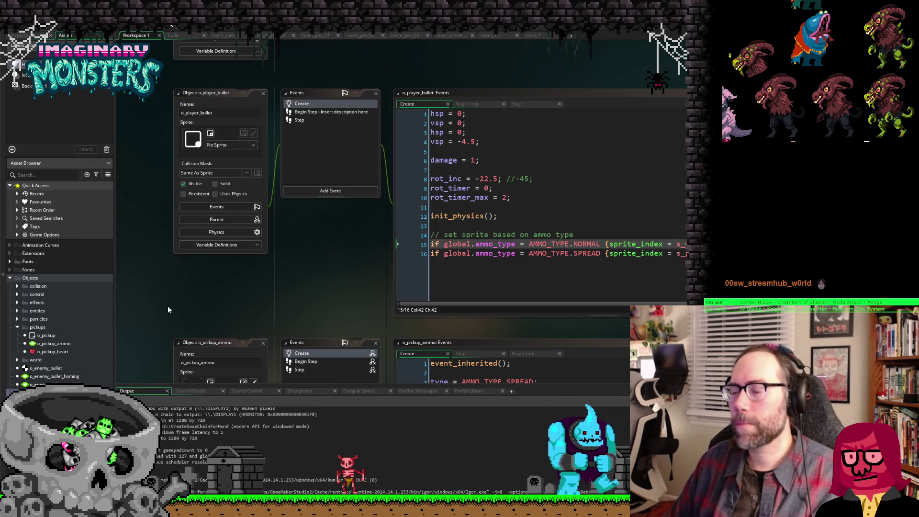
{"action": "mouse_move", "coordinate": [140, 291]}
{"action": "left_mouse_down"}
{"action": "mouse_move", "coordinate": [165, 283]}
{"action": "mouse_move", "coordinate": [139, 292]}
{"action": "left_mouse_up"}
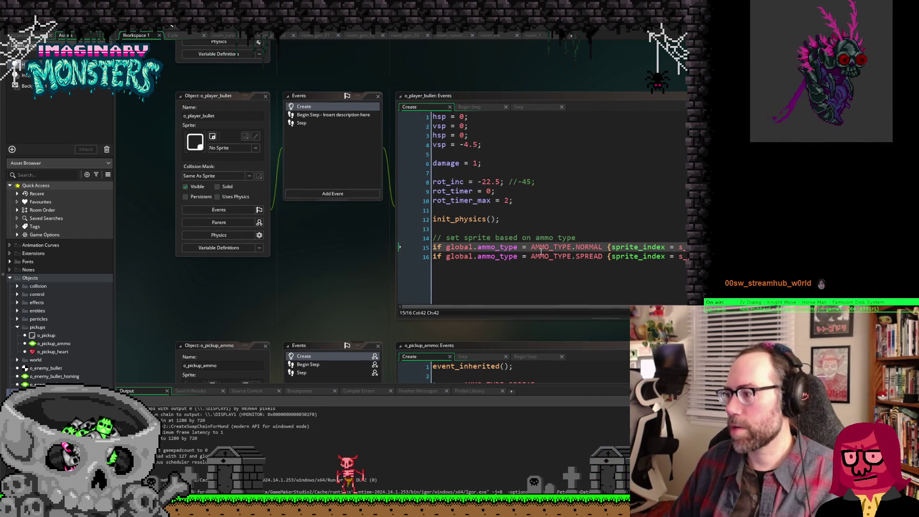
{"action": "left_click_drag", "start_coordinate": [170, 266], "coordinate": [208, 193]}
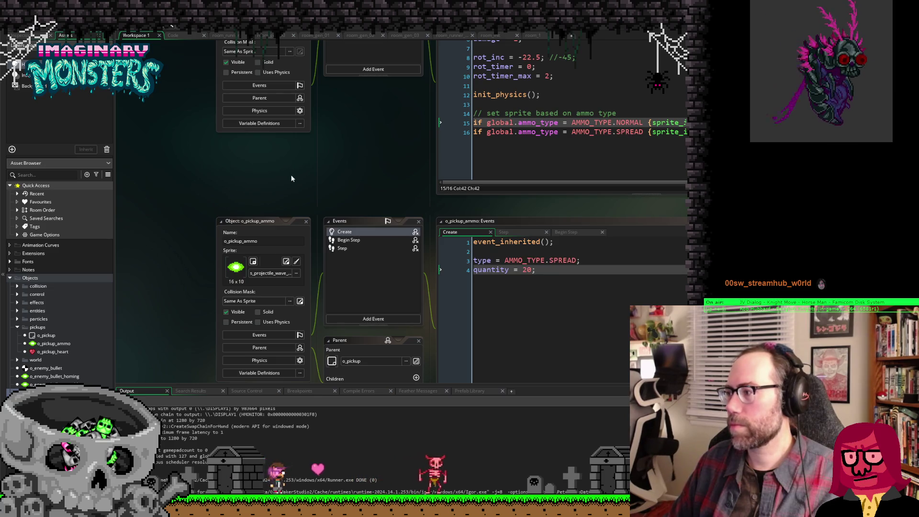
{"action": "scroll", "coordinate": [212, 287], "scroll_direction": "down", "scroll_amount": 10}
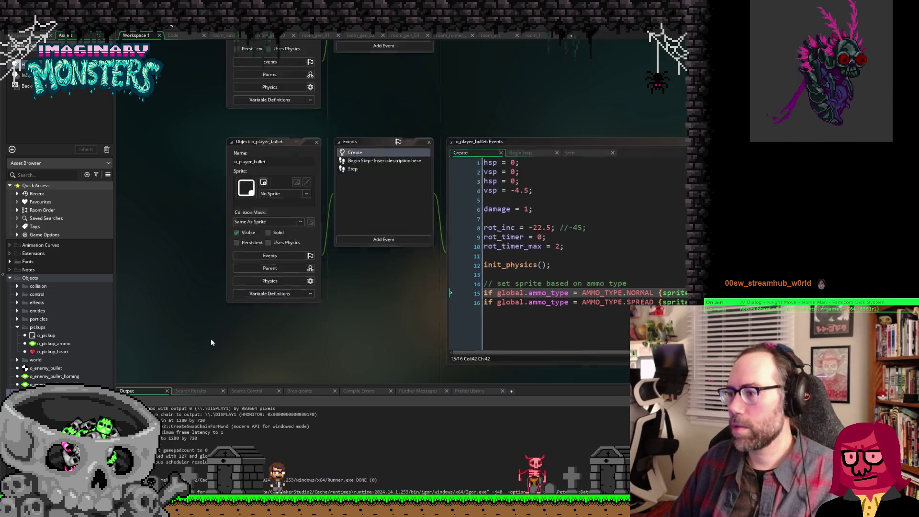
Step: Scroll to o_player's Step event and up to the pick up ammo block near line 49
{"action": "scroll", "coordinate": [165, 225], "scroll_direction": "up", "scroll_amount": 10}
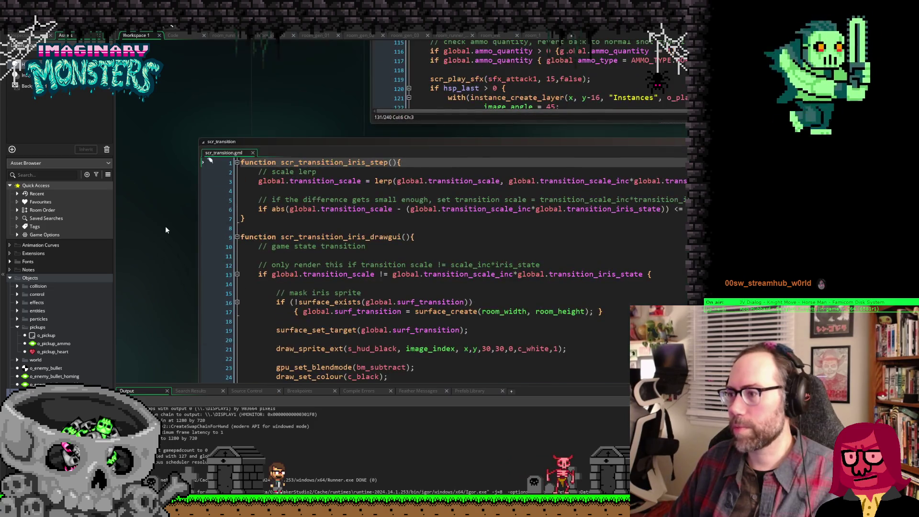
{"action": "scroll", "coordinate": [203, 275], "scroll_direction": "down", "scroll_amount": 3}
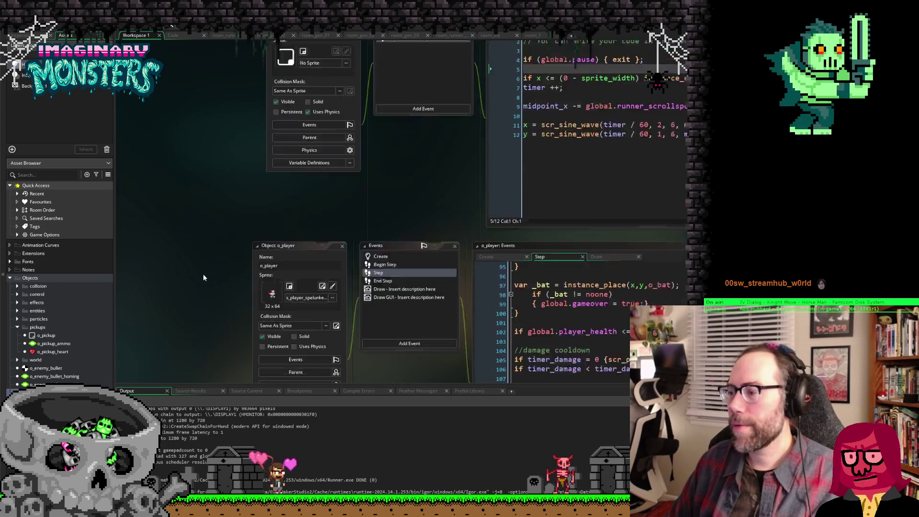
{"action": "scroll", "coordinate": [213, 278], "scroll_direction": "right", "scroll_amount": 5}
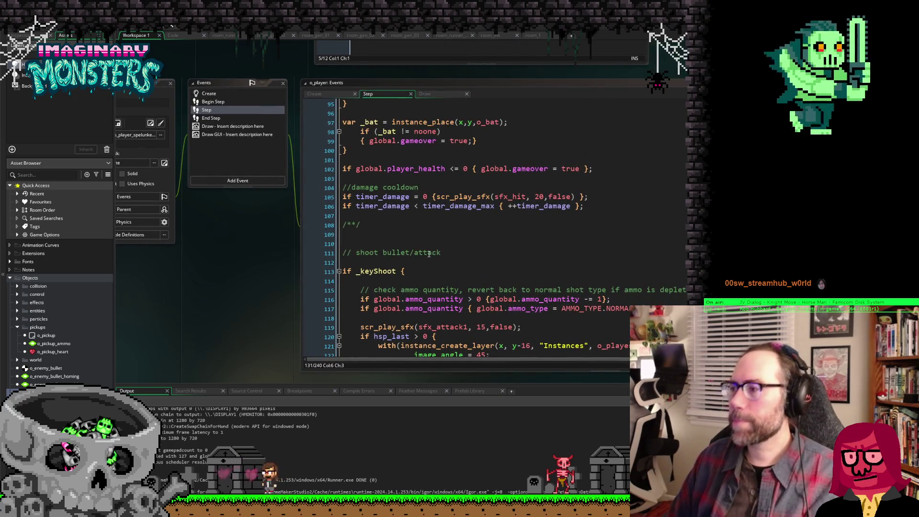
{"action": "scroll", "coordinate": [435, 253], "scroll_direction": "up", "scroll_amount": 4}
{"action": "scroll", "coordinate": [448, 249], "scroll_direction": "up", "scroll_amount": 9}
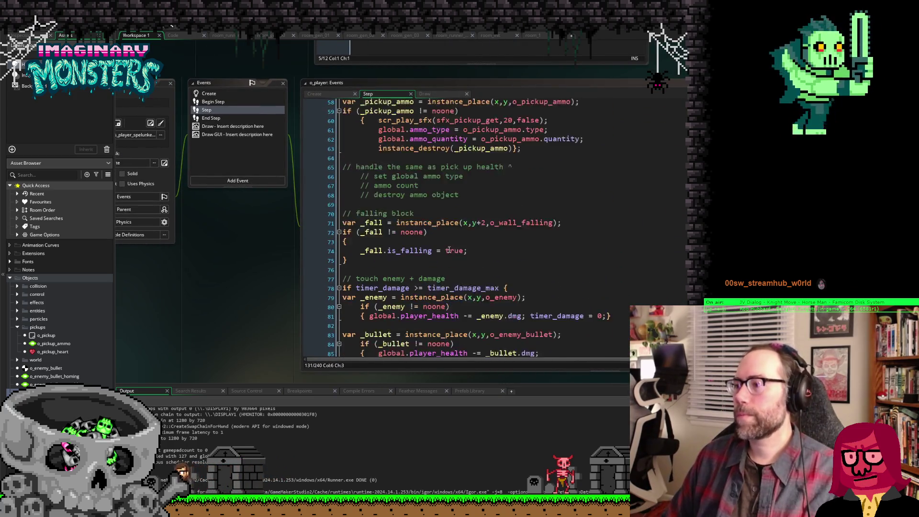
{"action": "scroll", "coordinate": [449, 250], "scroll_direction": "up", "scroll_amount": 3}
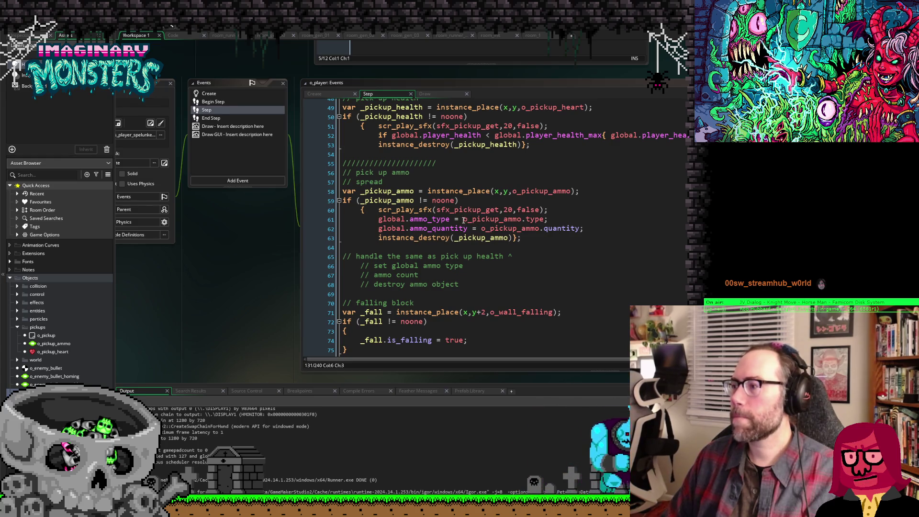
Step: Replace o_pickup_ammo with _pickup_ammo on the type and quantity lines 61–62
{"action": "left_click_drag", "start_coordinate": [464, 219], "coordinate": [468, 219]}
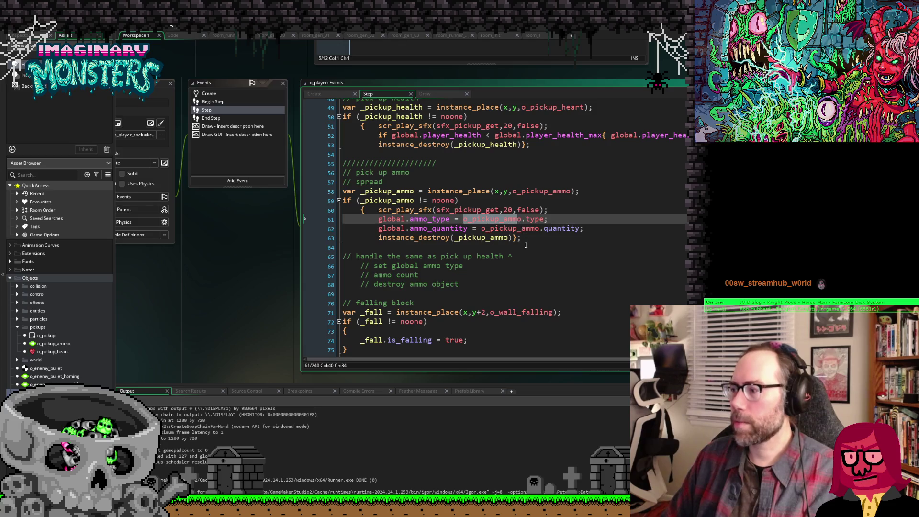
{"action": "type", "text": "_p"}
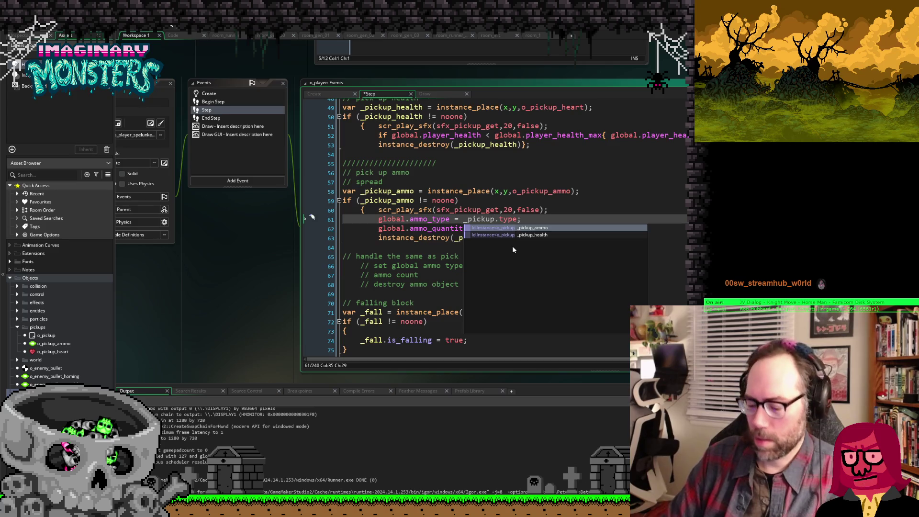
{"action": "type", "text": "mo"}
{"action": "key", "text": "ctrl+Left"}
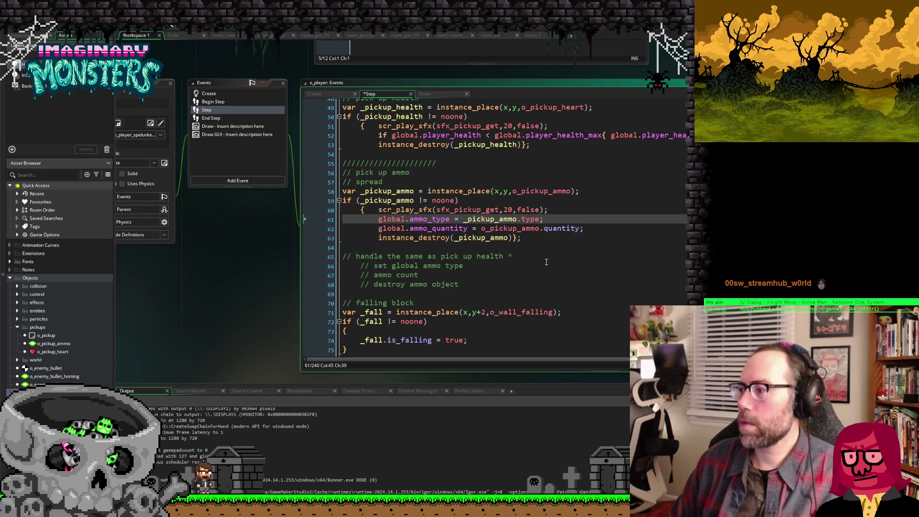
{"action": "key", "text": "Down"}
{"action": "key", "text": "ctrl+Left"}
{"action": "key", "text": "Delete"}
{"action": "key", "text": "ctrl+Right"}
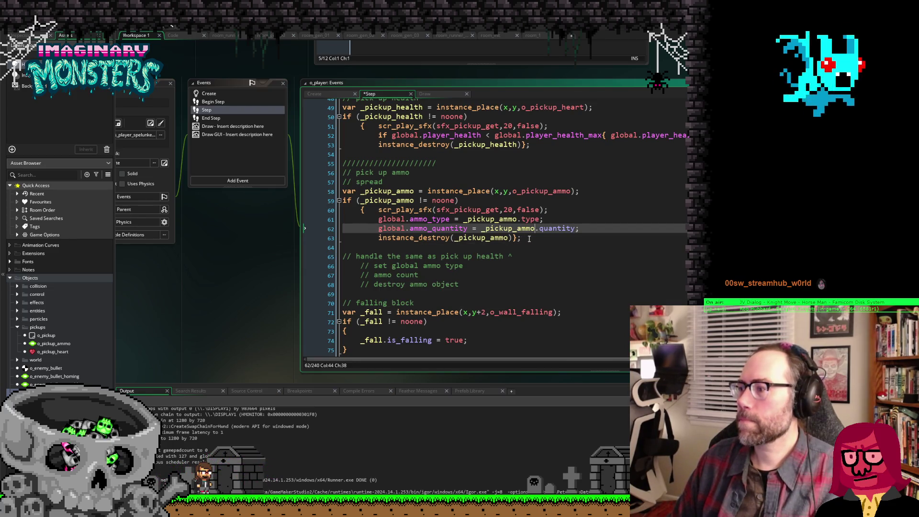
Step: Save the edited o_player Step event code
{"action": "key", "text": "Down"}
{"action": "left_click", "coordinate": [513, 238]}
{"action": "key", "text": "ctrl+s"}
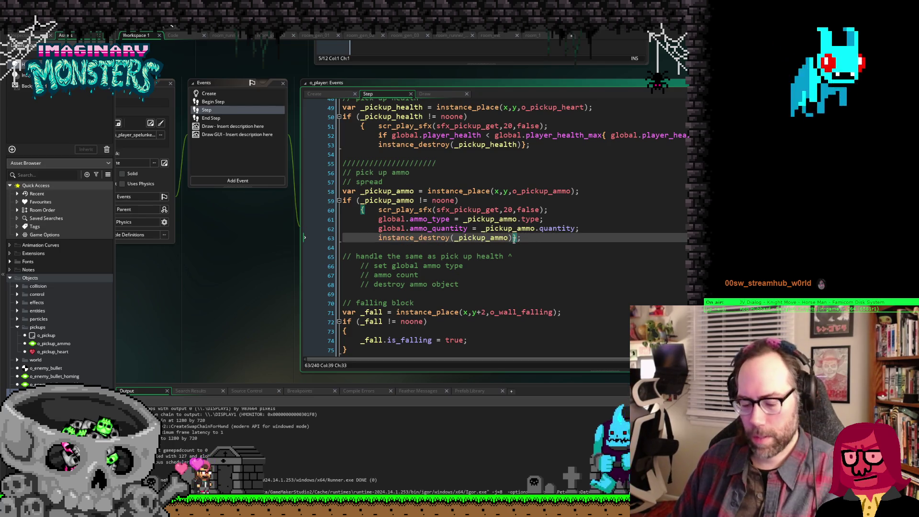
{"action": "scroll", "coordinate": [332, 258], "scroll_direction": "up", "scroll_amount": 5}
{"action": "scroll", "coordinate": [276, 231], "scroll_direction": "up", "scroll_amount": 10}
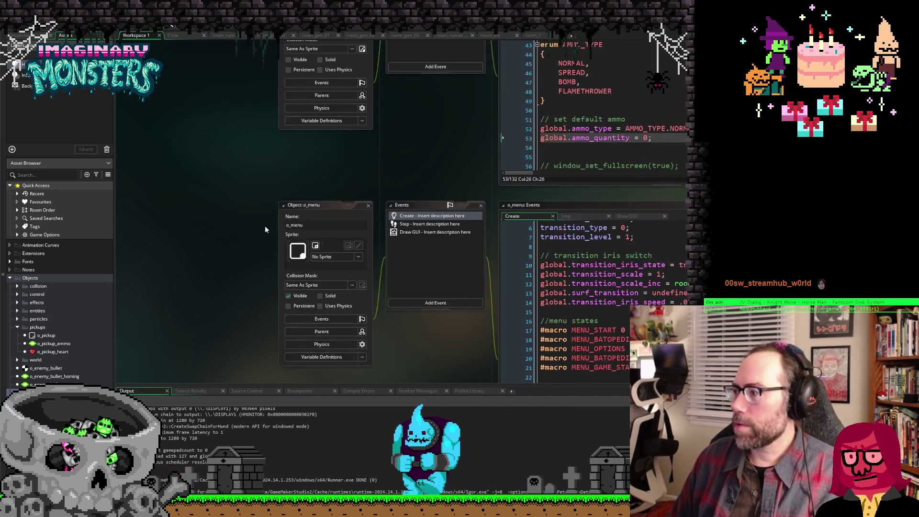
Step: Go to the end of the choose(0,1,2,3,4,5) spawn list on line 131 in the Code tab
{"action": "scroll", "coordinate": [258, 230], "scroll_direction": "down", "scroll_amount": 10}
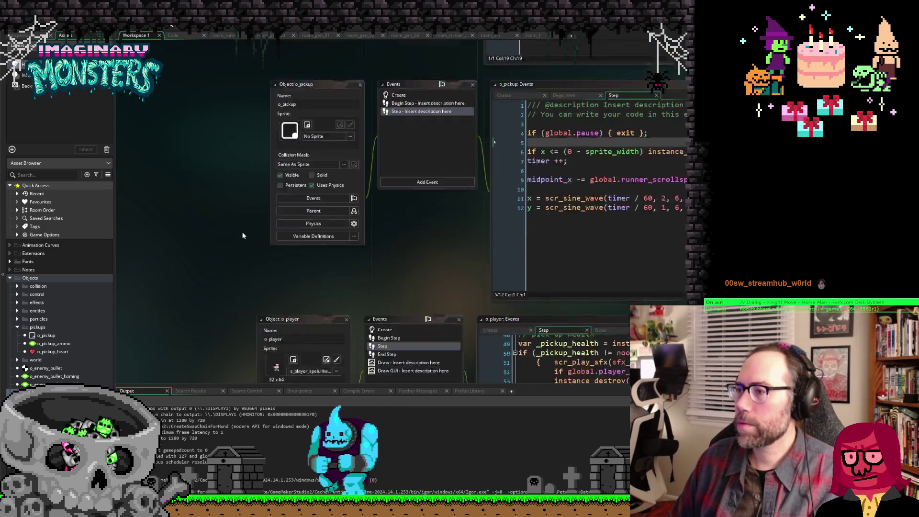
{"action": "scroll", "coordinate": [243, 236], "scroll_direction": "down", "scroll_amount": 3}
{"action": "left_click", "coordinate": [221, 35]}
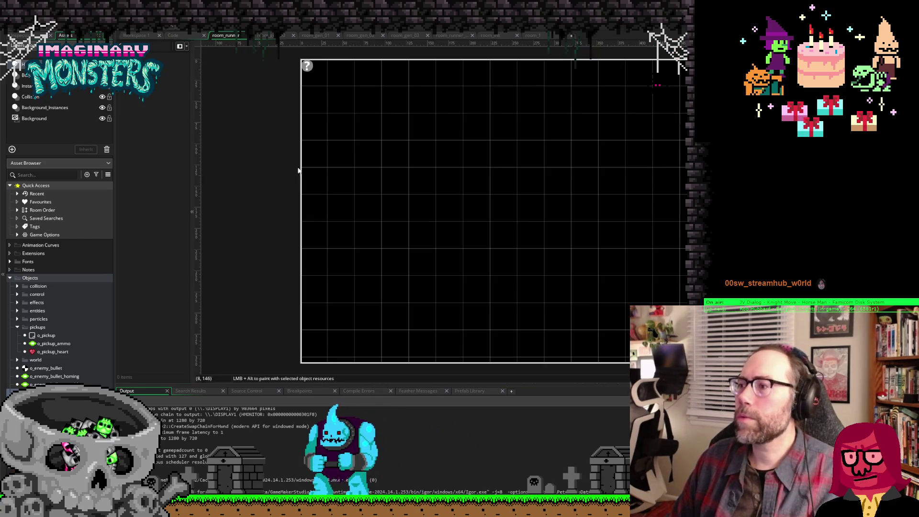
{"action": "left_click", "coordinate": [184, 37]}
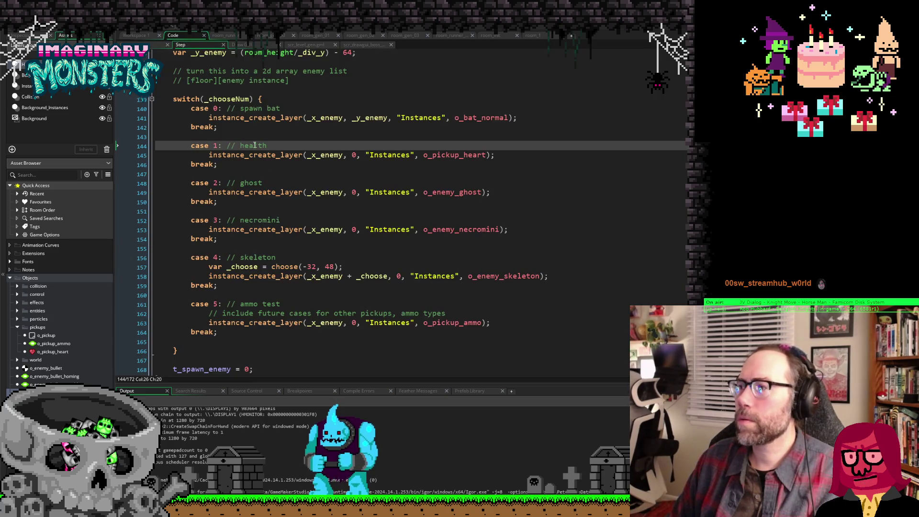
{"action": "scroll", "coordinate": [236, 144], "scroll_direction": "up", "scroll_amount": 4}
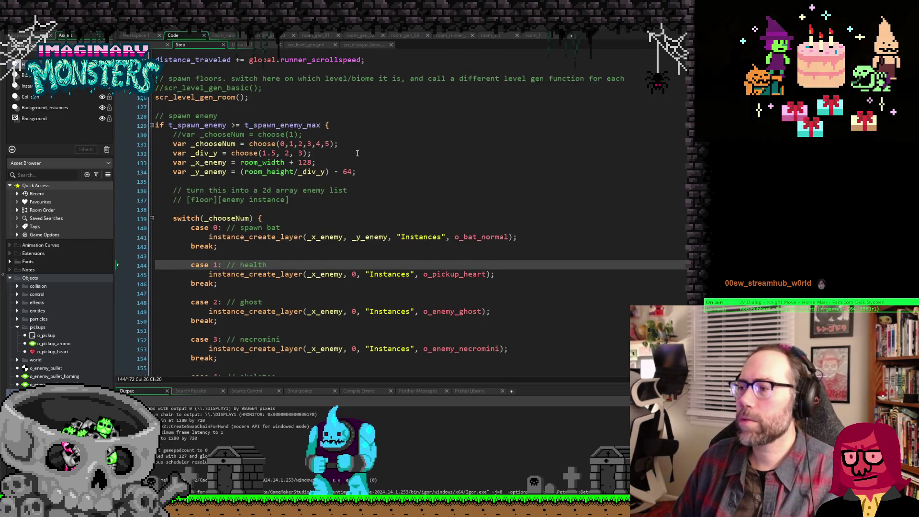
{"action": "left_click", "coordinate": [330, 144]}
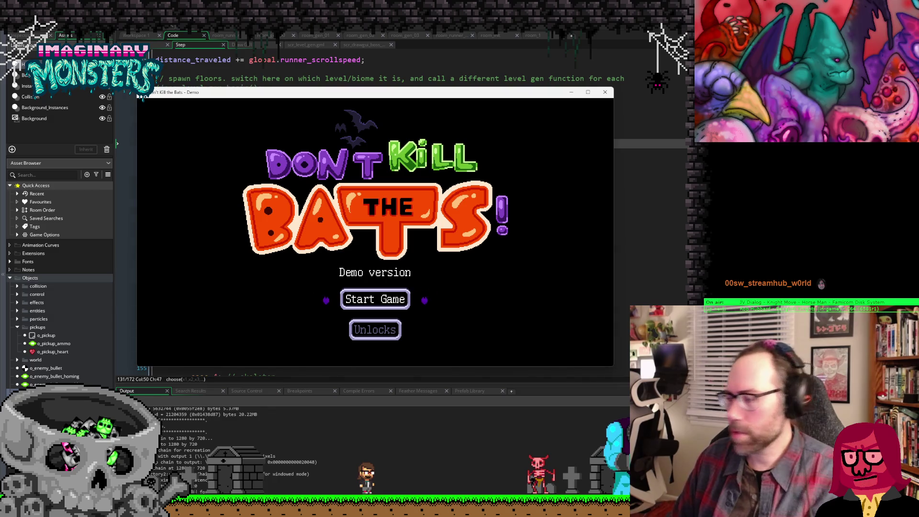
Step: Start the game with the Goth Cutie character
{"action": "key", "text": "Return"}
{"action": "key", "text": "Right"}
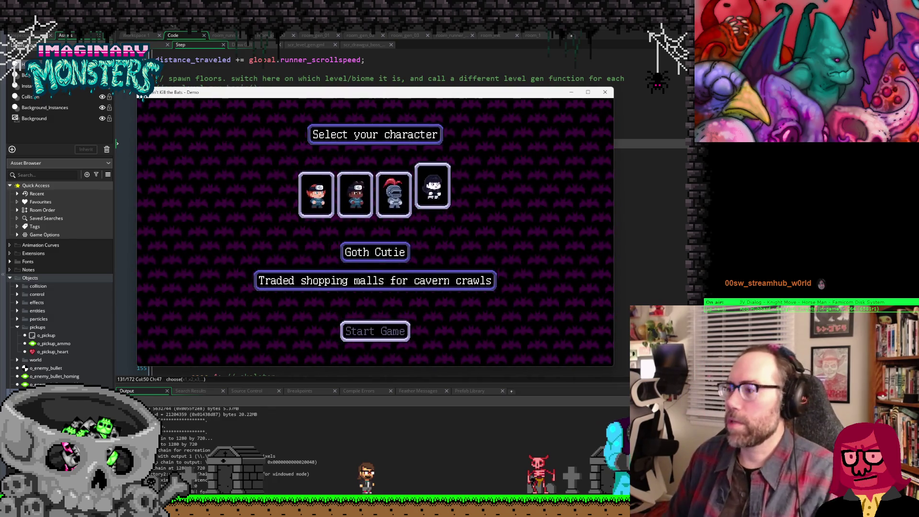
{"action": "key", "text": "Return"}
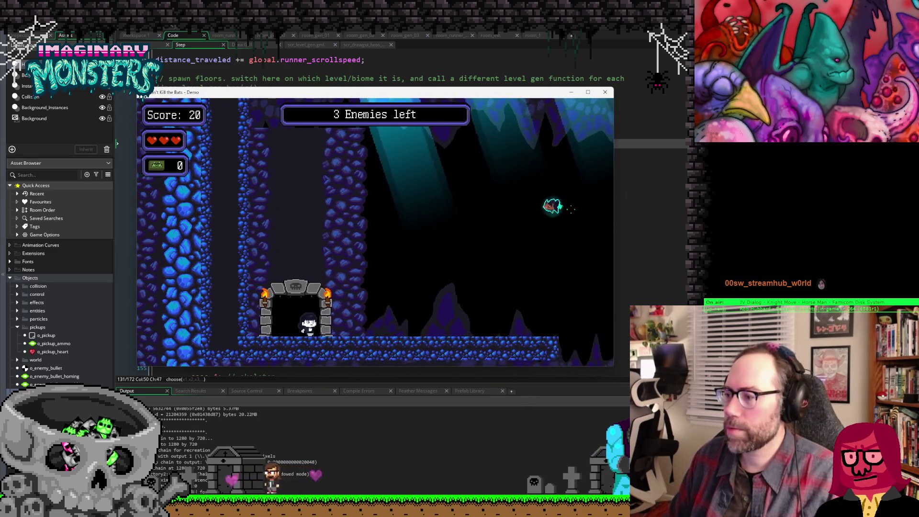
Step: Run and jump through the cave collecting ammo until the count reaches 2, then close the game
{"action": "key", "text": "Right"}
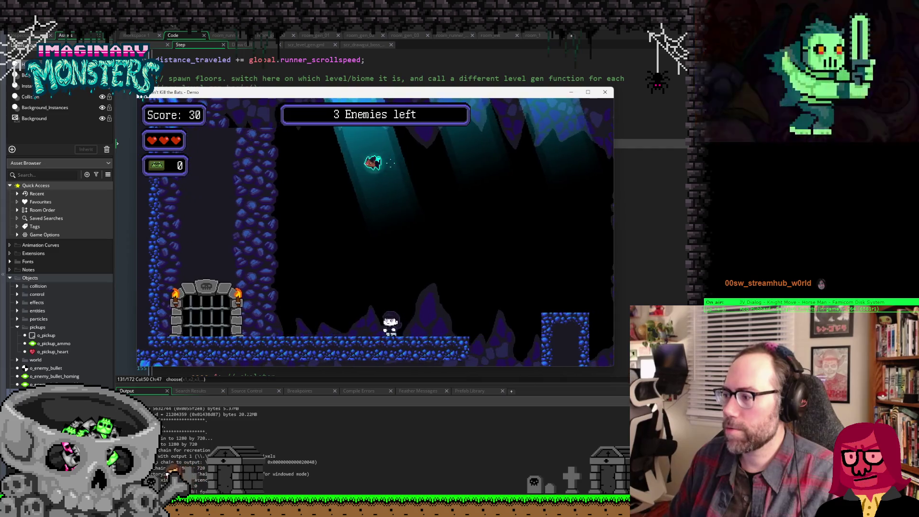
{"action": "key", "text": "space"}
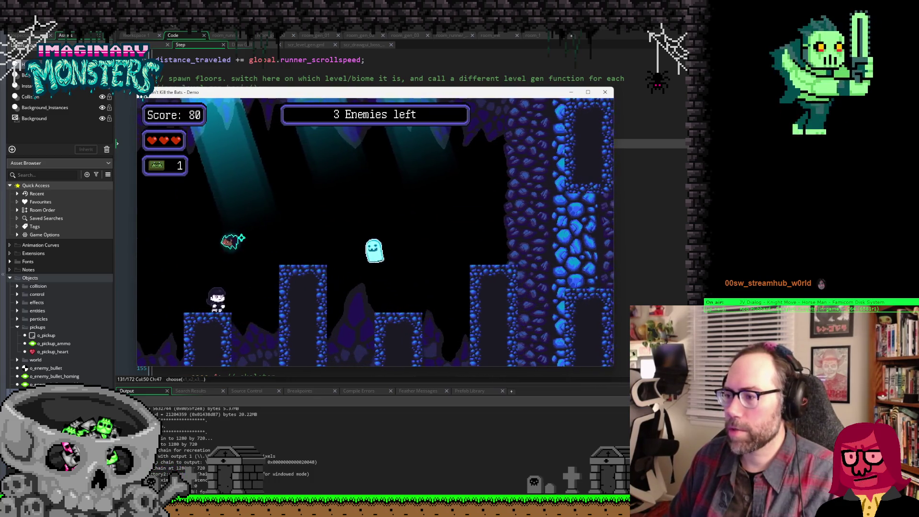
{"action": "key", "text": "space"}
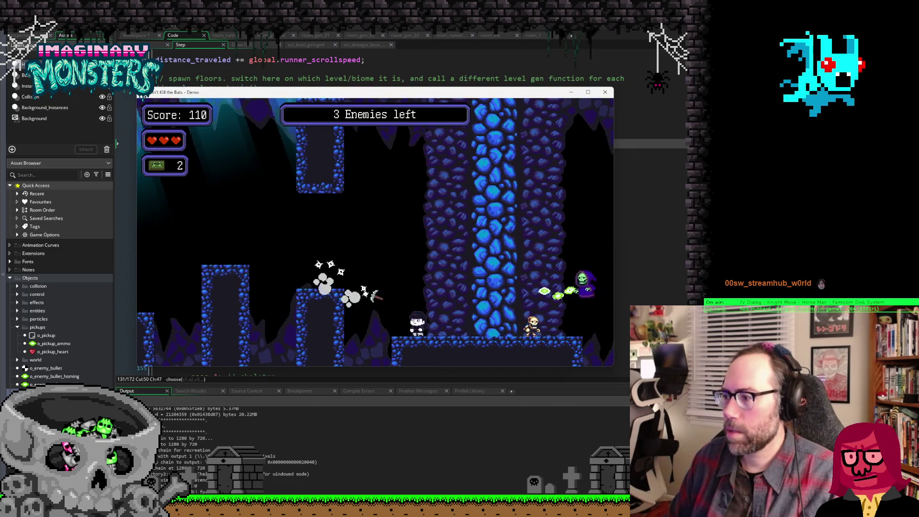
{"action": "key", "text": "space"}
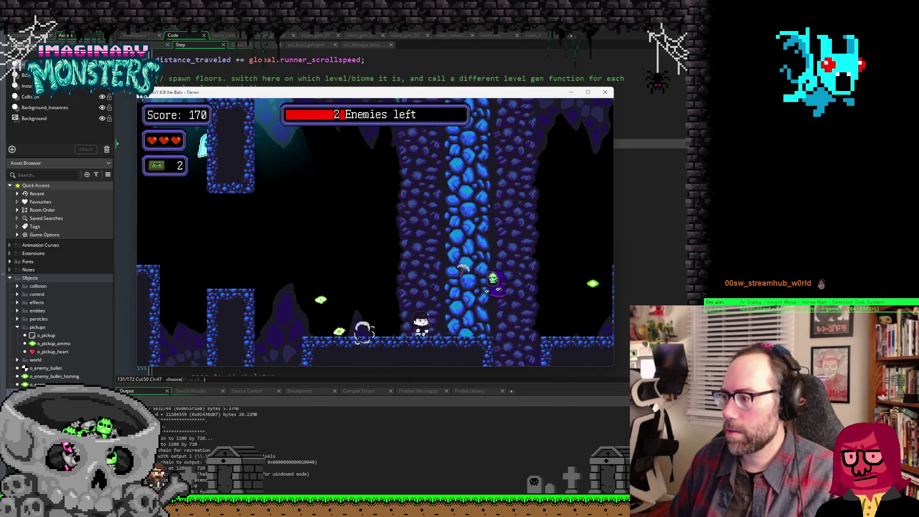
{"action": "key", "text": "space"}
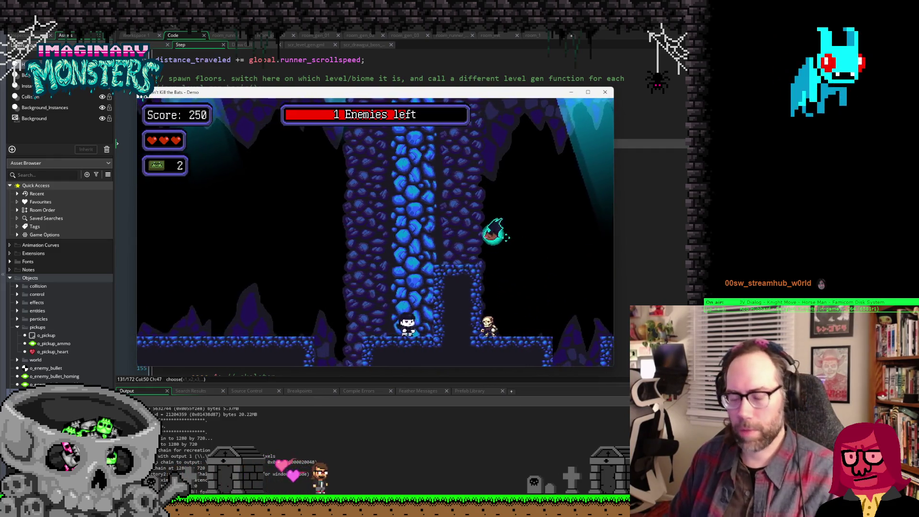
{"action": "key", "text": "Escape"}
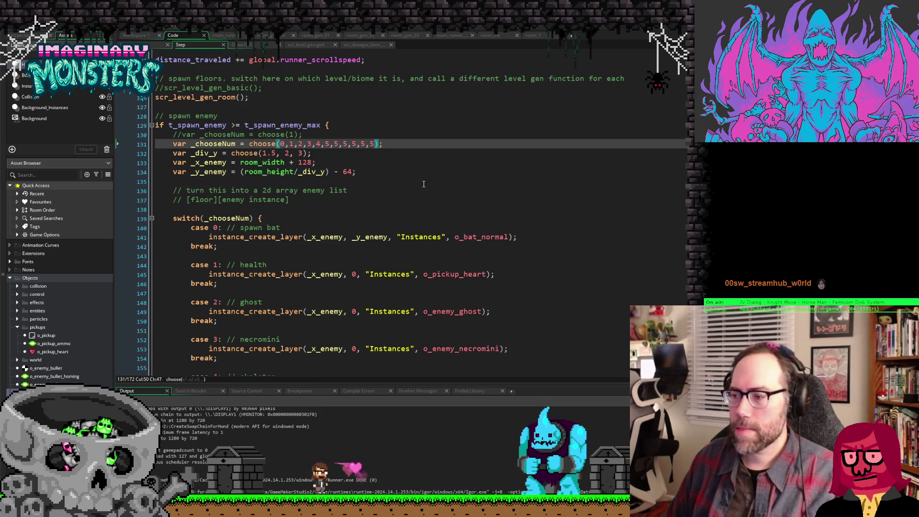
{"action": "left_click", "coordinate": [375, 168]}
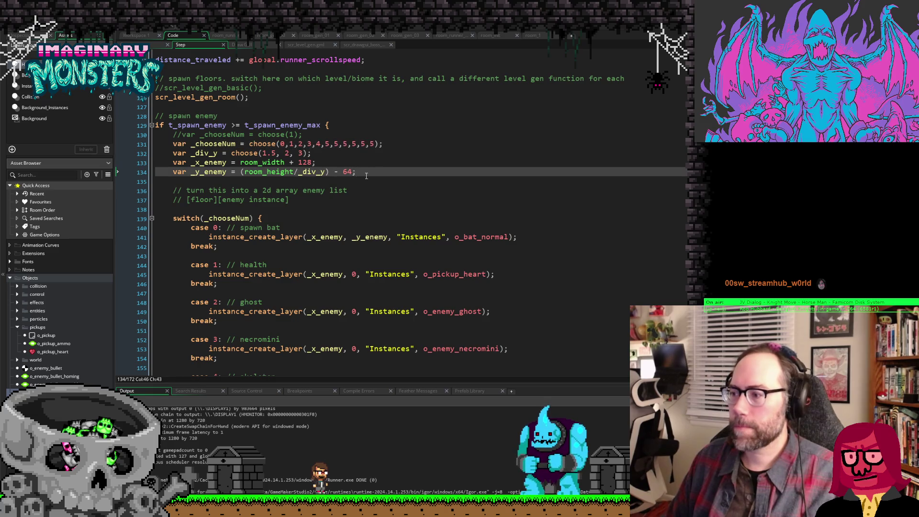
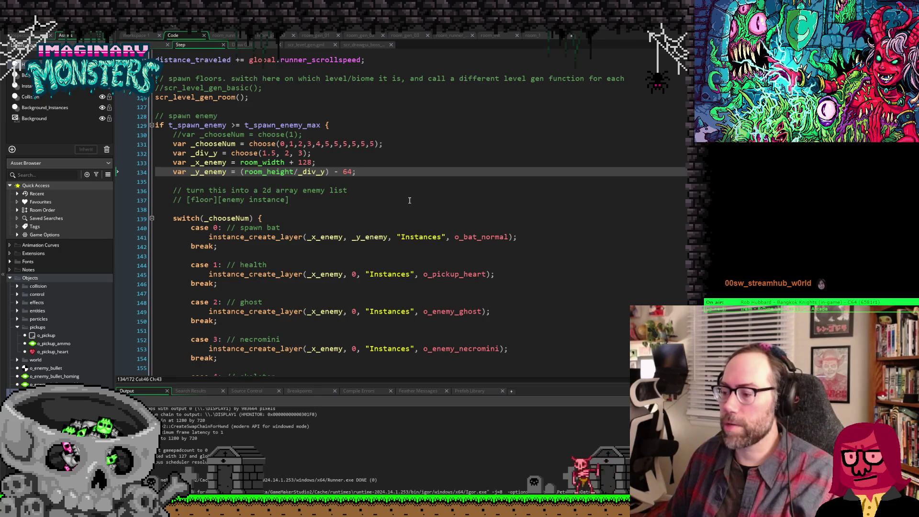
Step: Show the current object's Create event code and switch to Workspace 1 with the object editors
{"action": "scroll", "coordinate": [410, 200], "scroll_direction": "down", "scroll_amount": 5}
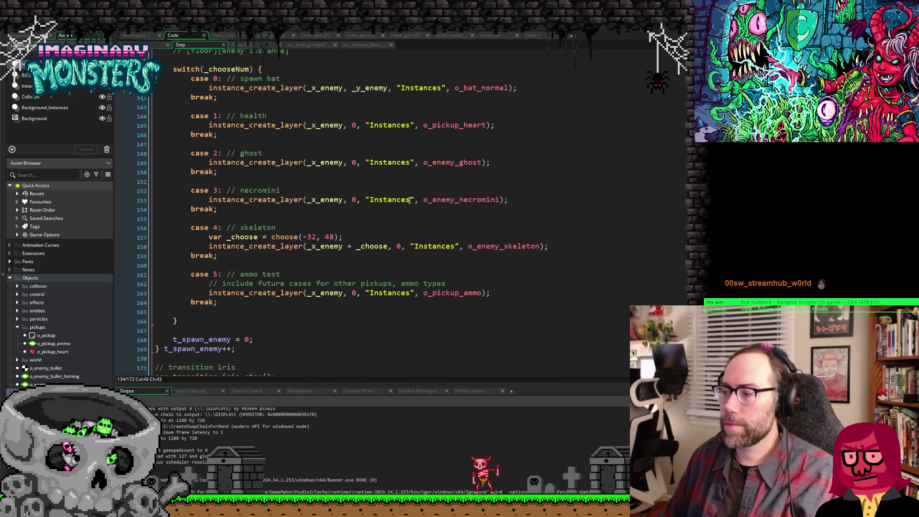
{"action": "scroll", "coordinate": [409, 200], "scroll_direction": "down", "scroll_amount": 1}
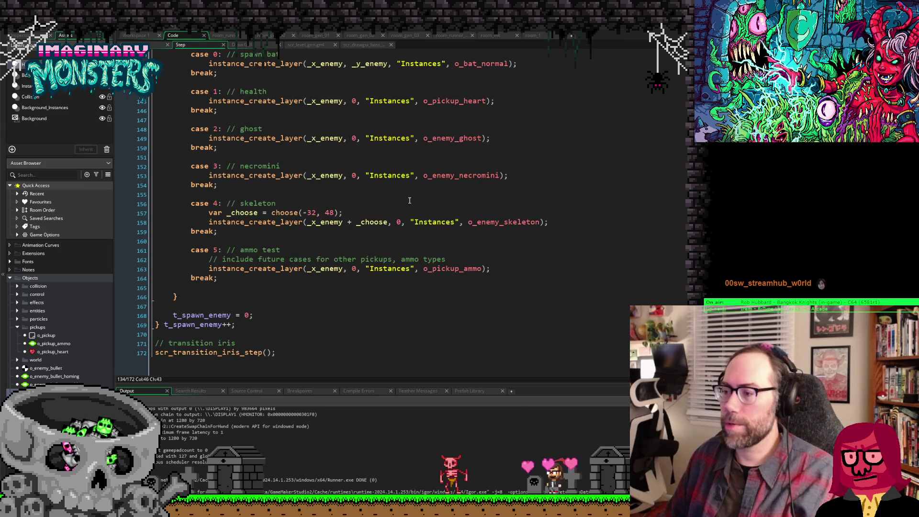
{"action": "scroll", "coordinate": [409, 200], "scroll_direction": "up", "scroll_amount": 3}
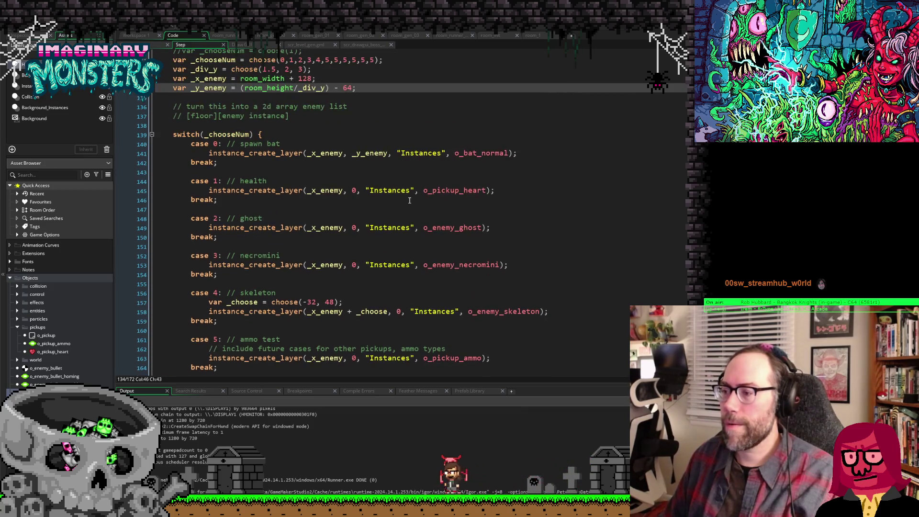
{"action": "scroll", "coordinate": [409, 200], "scroll_direction": "up", "scroll_amount": 3}
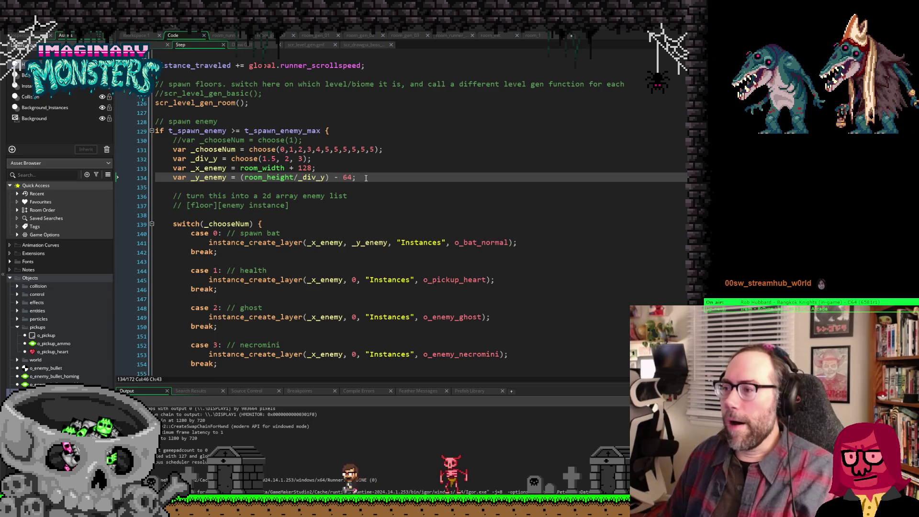
{"action": "scroll", "coordinate": [334, 158], "scroll_direction": "down", "scroll_amount": 3}
{"action": "scroll", "coordinate": [334, 159], "scroll_direction": "down", "scroll_amount": 3}
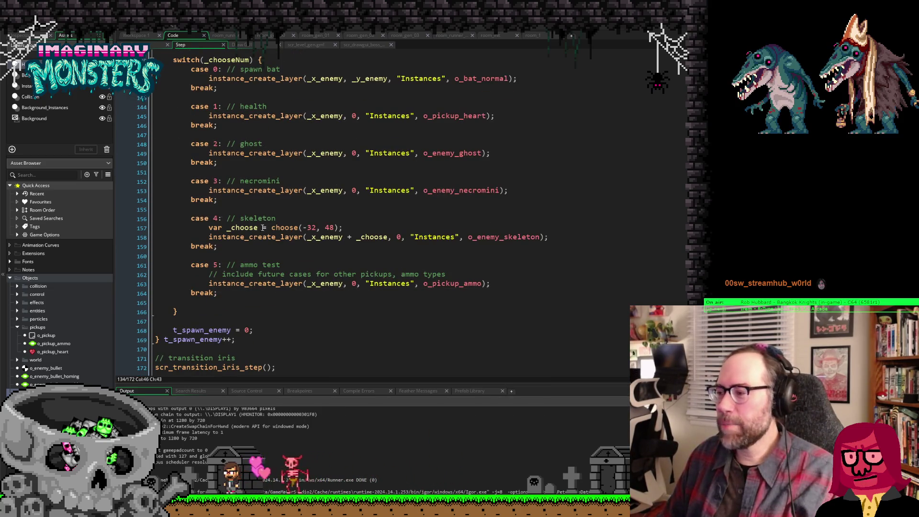
{"action": "left_click", "coordinate": [149, 44]}
{"action": "left_click", "coordinate": [141, 34]}
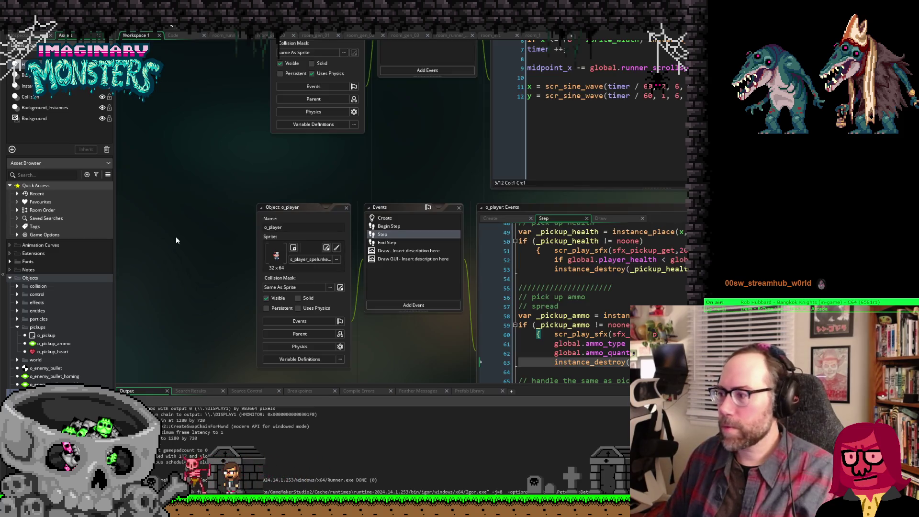
Step: Open o_pickup_ammo from the Asset Browser to view its SPREAD type and quantity 20
{"action": "scroll", "coordinate": [202, 244], "scroll_direction": "up", "scroll_amount": 5}
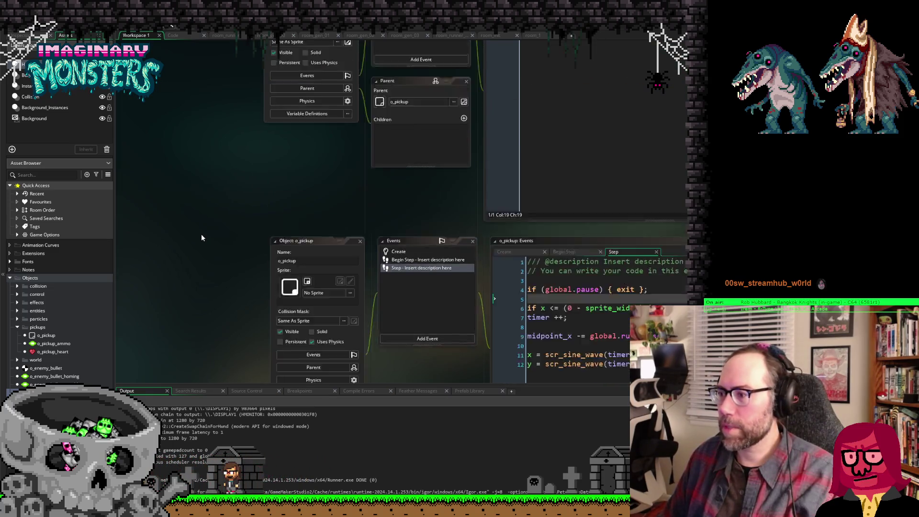
{"action": "scroll", "coordinate": [201, 233], "scroll_direction": "down", "scroll_amount": 4}
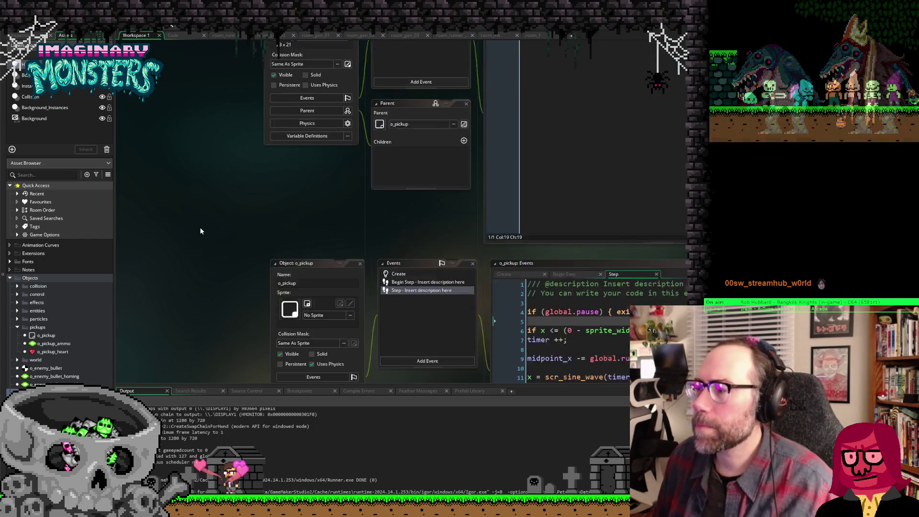
{"action": "scroll", "coordinate": [211, 216], "scroll_direction": "down", "scroll_amount": 1}
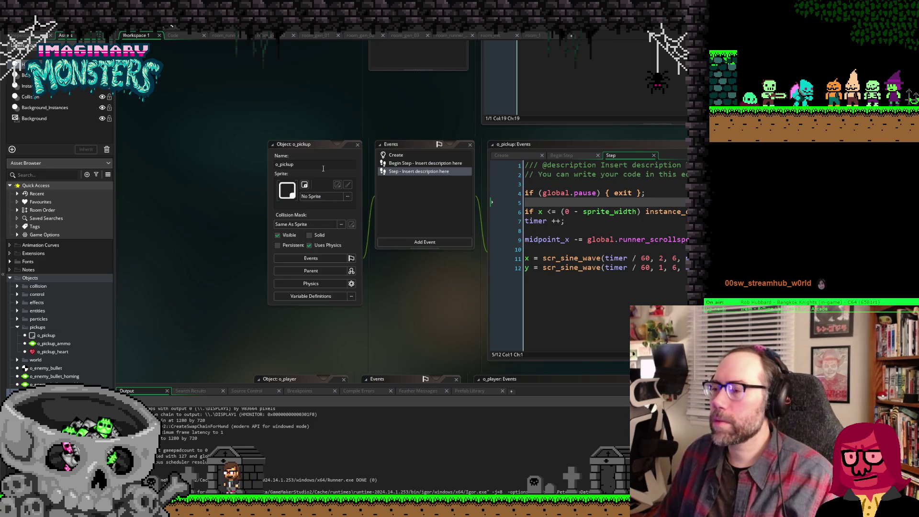
{"action": "scroll", "coordinate": [223, 229], "scroll_direction": "down", "scroll_amount": 4}
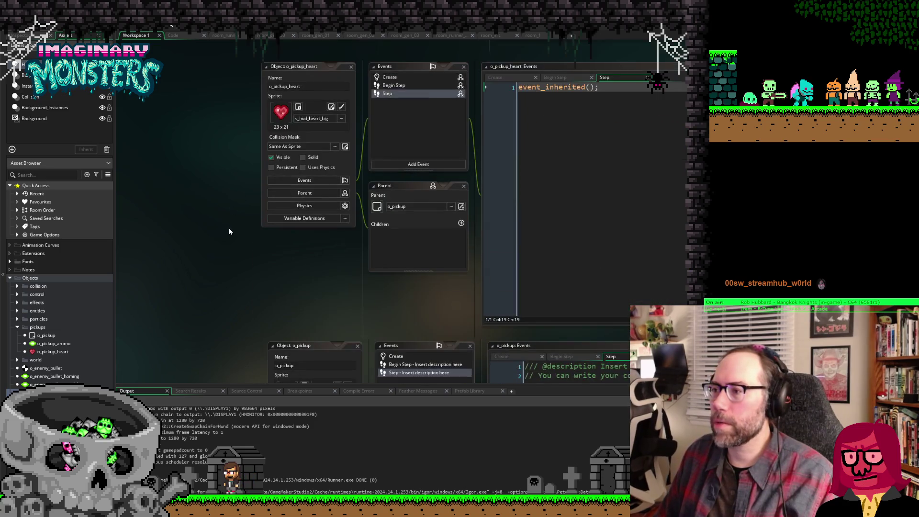
{"action": "scroll", "coordinate": [234, 229], "scroll_direction": "up", "scroll_amount": 2}
{"action": "scroll", "coordinate": [233, 225], "scroll_direction": "up", "scroll_amount": 5}
{"action": "scroll", "coordinate": [234, 225], "scroll_direction": "down", "scroll_amount": 5}
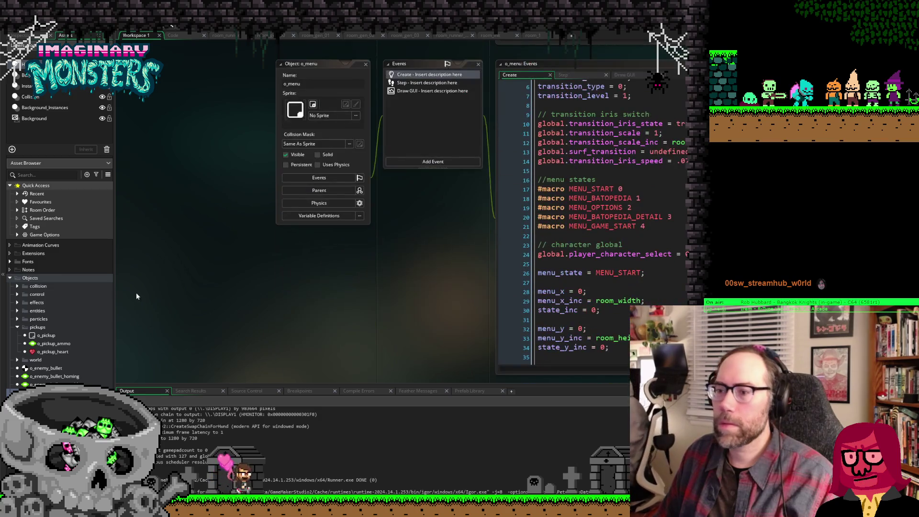
{"action": "double_click", "coordinate": [38, 344]}
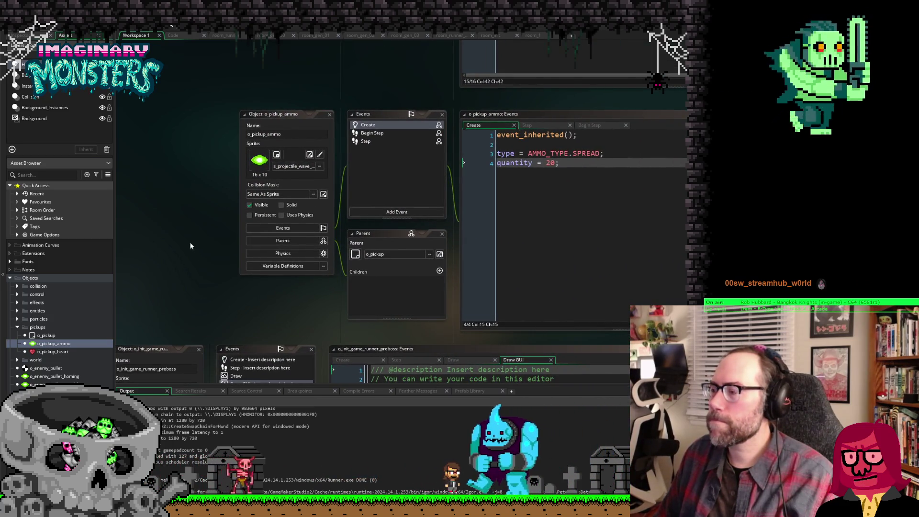
{"action": "left_click_drag", "start_coordinate": [190, 245], "coordinate": [202, 246]}
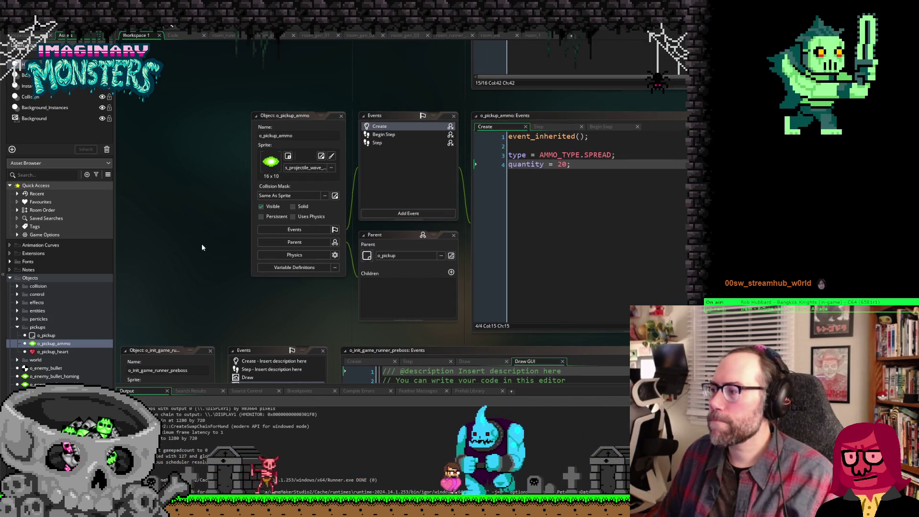
{"action": "left_click", "coordinate": [539, 154]}
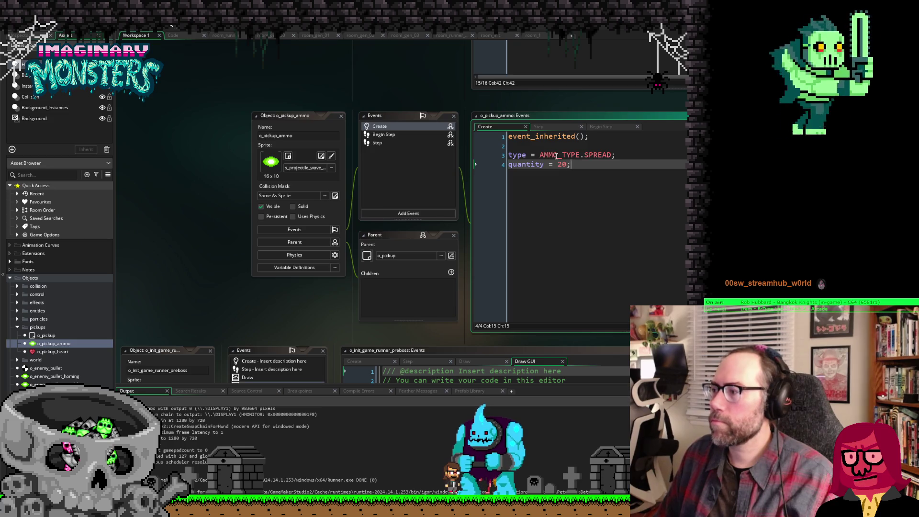
{"action": "left_click", "coordinate": [550, 126]}
{"action": "left_click", "coordinate": [603, 127]}
{"action": "left_click", "coordinate": [512, 127]}
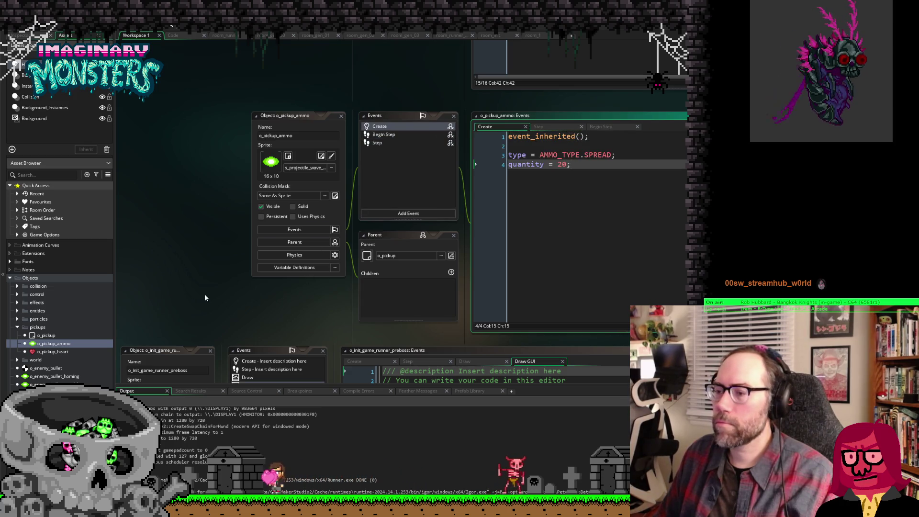
{"action": "scroll", "coordinate": [234, 185], "scroll_direction": "down", "scroll_amount": 10}
{"action": "scroll", "coordinate": [207, 190], "scroll_direction": "down", "scroll_amount": 1}
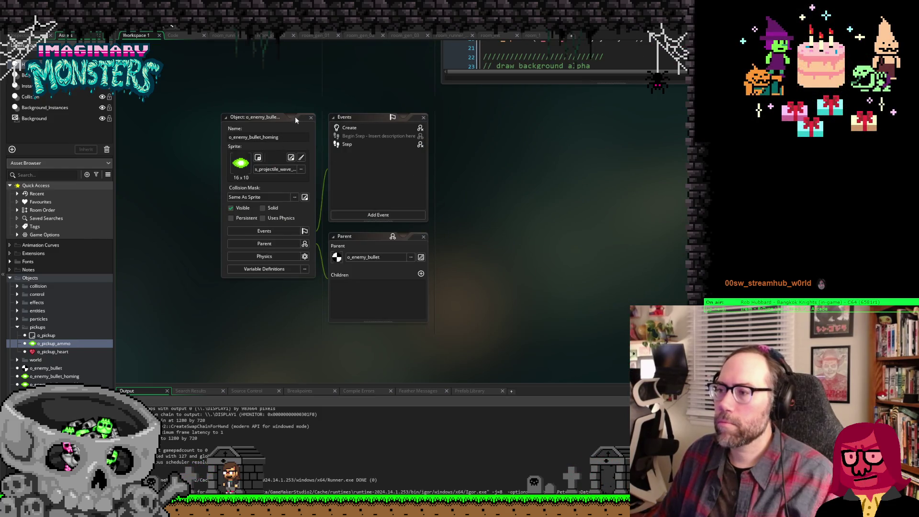
Step: Close the o_enemy_bullet_homing editor and focus o_player_bullet's Create code with its ammo-type sprite lines
{"action": "left_click", "coordinate": [310, 118]}
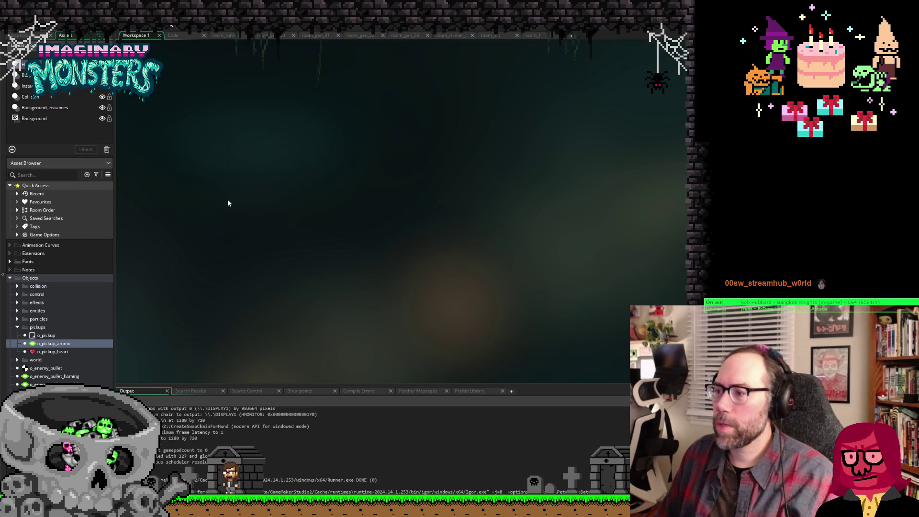
{"action": "scroll", "coordinate": [232, 193], "scroll_direction": "up", "scroll_amount": 5}
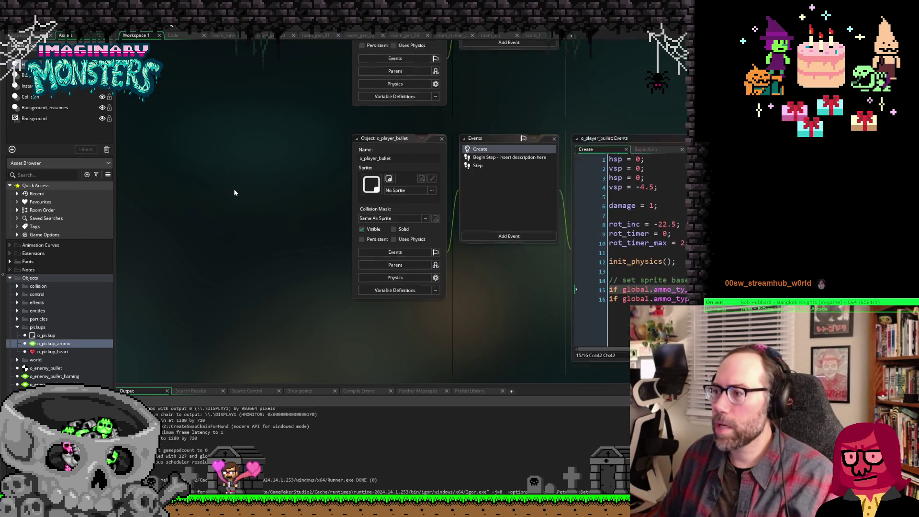
{"action": "scroll", "coordinate": [234, 192], "scroll_direction": "up", "scroll_amount": 5}
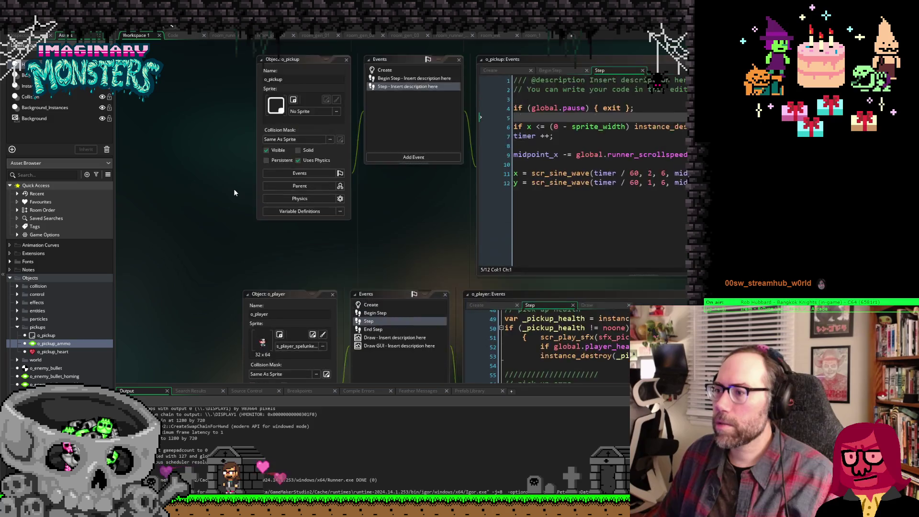
{"action": "scroll", "coordinate": [234, 193], "scroll_direction": "up", "scroll_amount": 5}
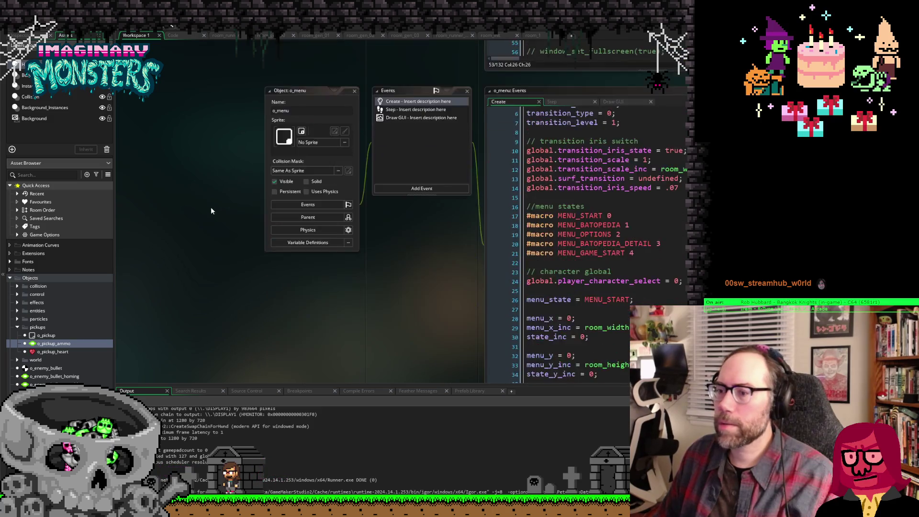
{"action": "scroll", "coordinate": [190, 216], "scroll_direction": "up", "scroll_amount": 3}
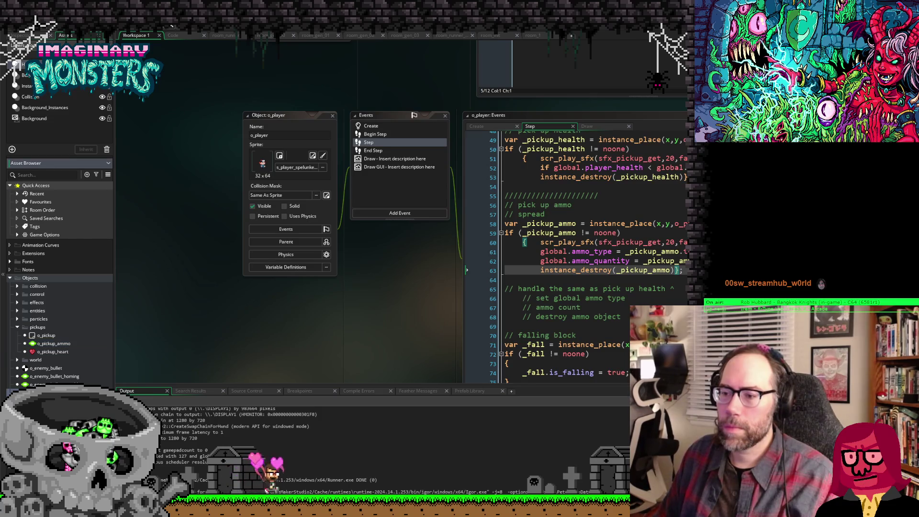
{"action": "scroll", "coordinate": [158, 361], "scroll_direction": "down", "scroll_amount": 4}
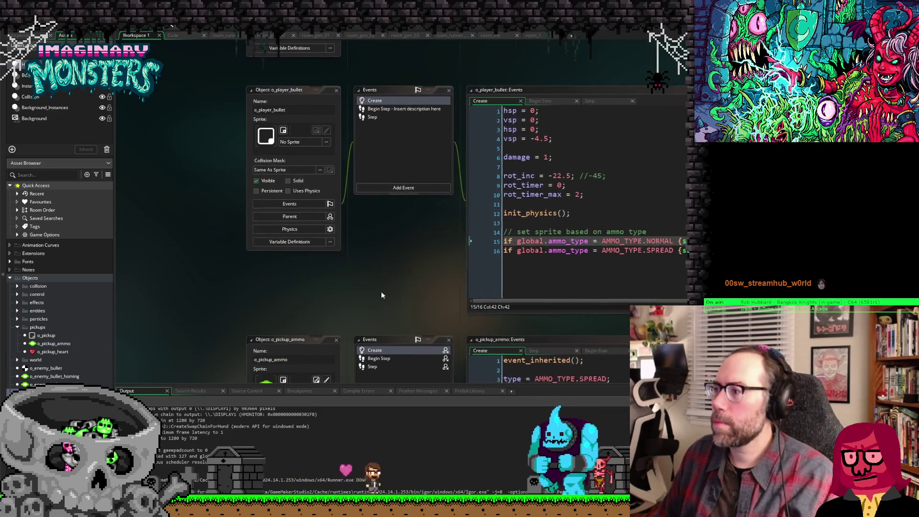
{"action": "scroll", "coordinate": [385, 294], "scroll_direction": "down", "scroll_amount": 1}
{"action": "left_click", "coordinate": [597, 184]}
{"action": "scroll", "coordinate": [603, 191], "scroll_direction": "up", "scroll_amount": 2}
{"action": "scroll", "coordinate": [422, 213], "scroll_direction": "down", "scroll_amount": 2}
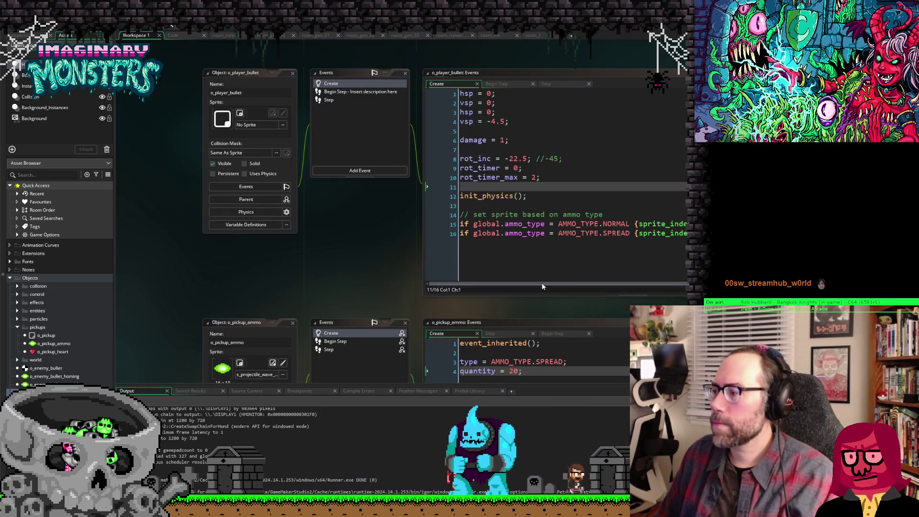
{"action": "key", "text": "Down"}
{"action": "key", "text": "Down"}
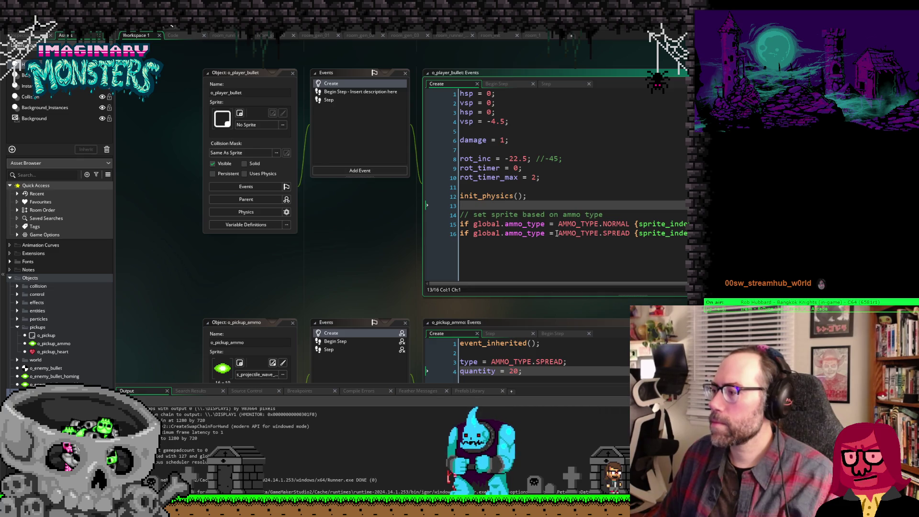
{"action": "left_click", "coordinate": [558, 233]}
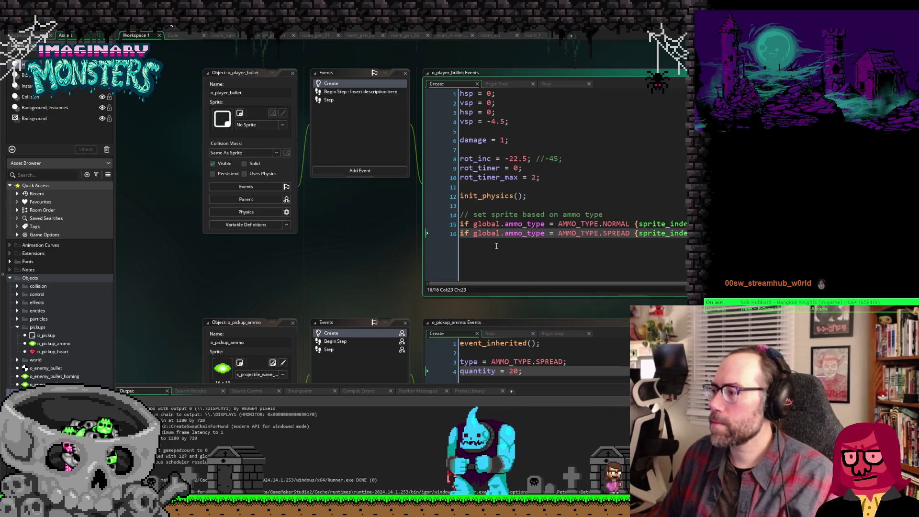
{"action": "left_click", "coordinate": [614, 215]}
{"action": "key", "text": "Down"}
{"action": "key", "text": "End"}
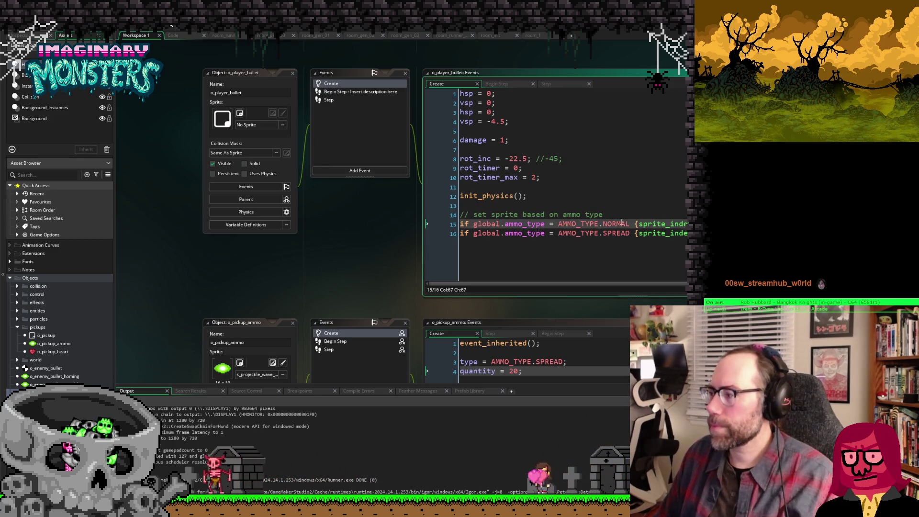
{"action": "left_click", "coordinate": [616, 215]}
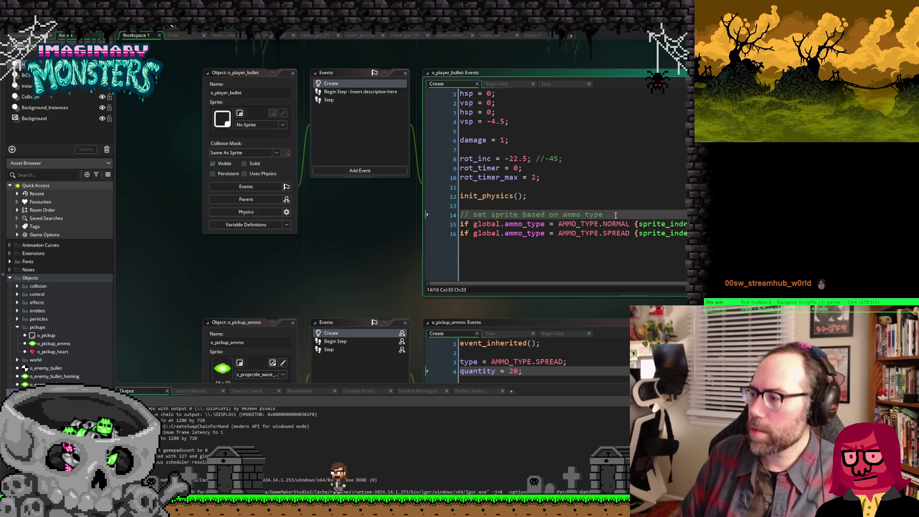
Step: Write switch (global.ammo_type) with an opening brace on new blank lines in the Create event
{"action": "key", "text": "Return"}
{"action": "key", "text": "Return"}
{"action": "key", "text": "Up"}
{"action": "type", "text": "sqit"}
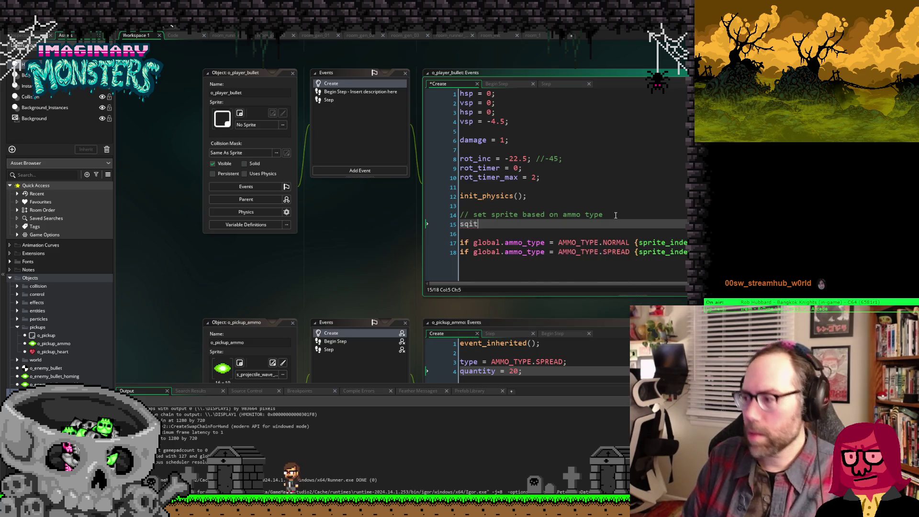
{"action": "key", "text": "BackSpace"}
{"action": "key", "text": "BackSpace"}
{"action": "key", "text": "BackSpace"}
{"action": "type", "text": "wu"}
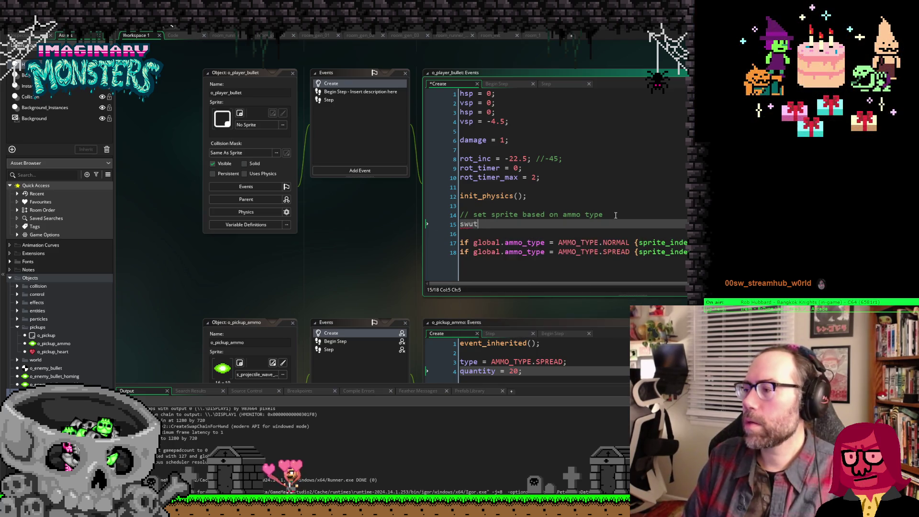
{"action": "type", "text": "itch"}
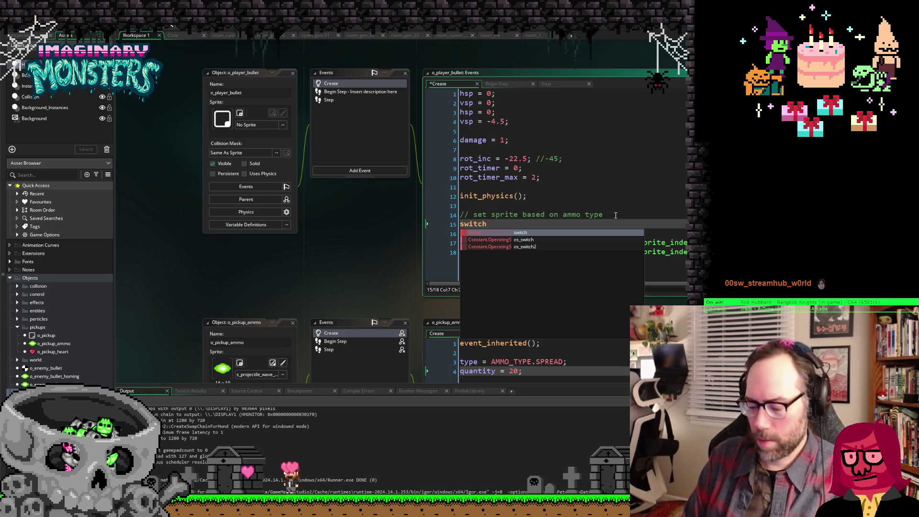
{"action": "type", "text": "("}
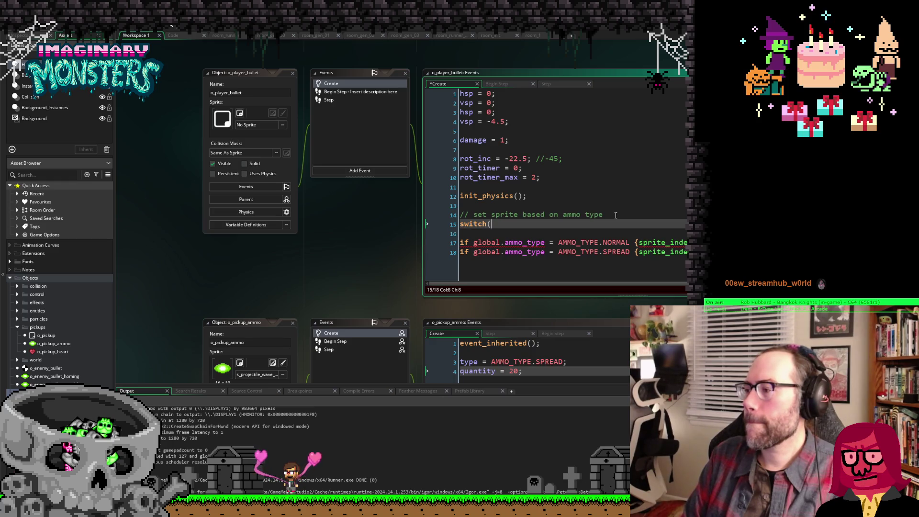
{"action": "type", "text": "global."}
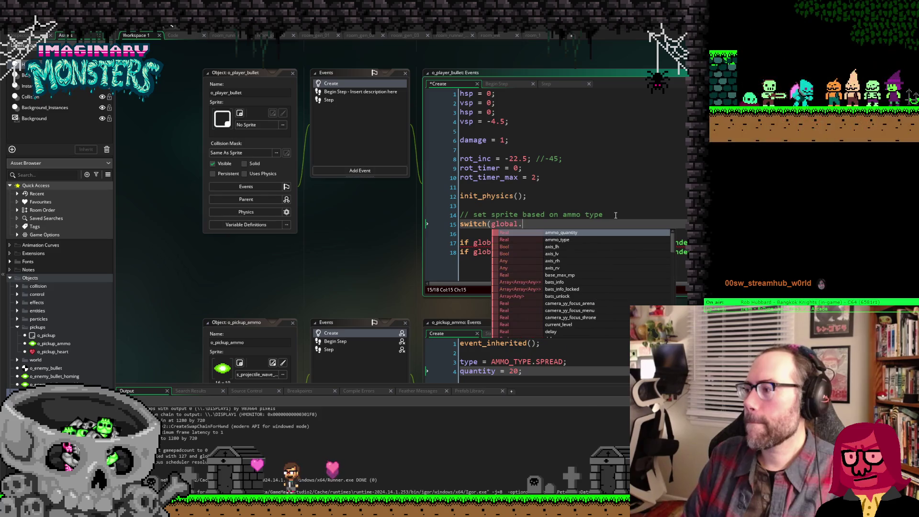
{"action": "type", "text": "ammo"}
{"action": "key", "text": "Return"}
{"action": "type", "text": ")"}
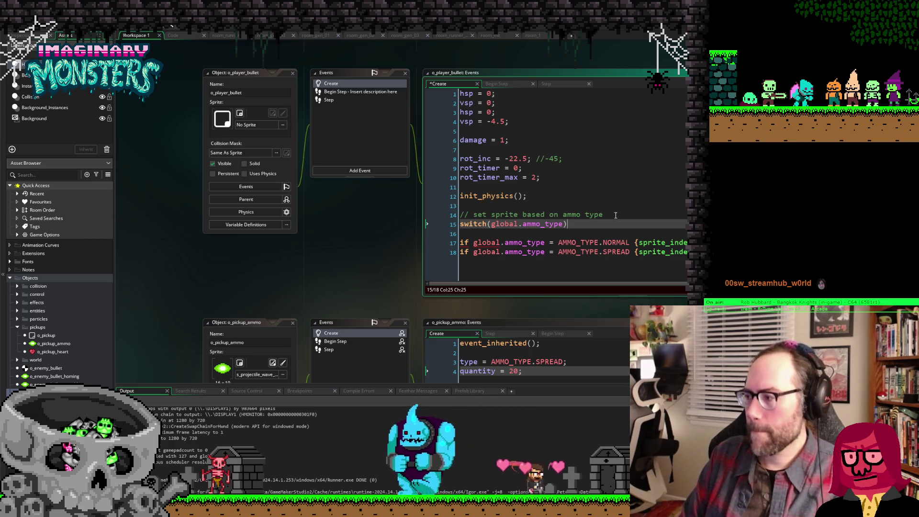
{"action": "key", "text": "Return"}
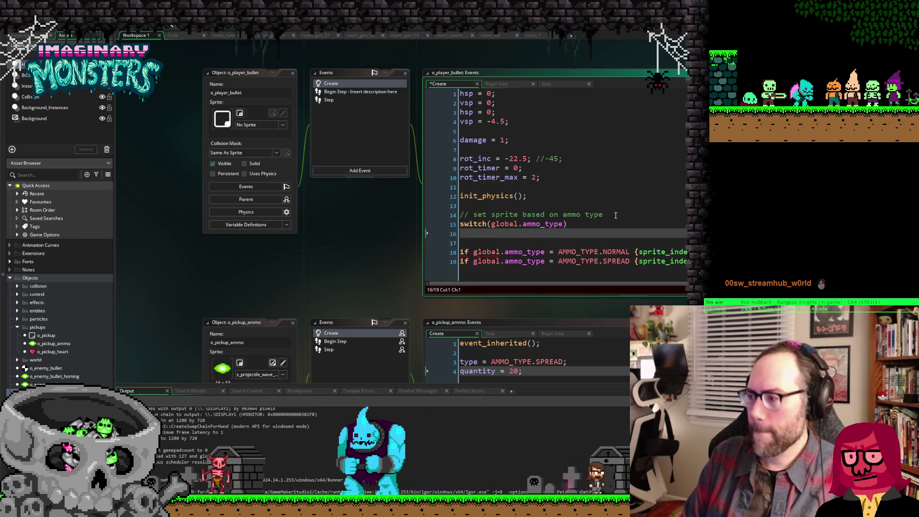
{"action": "type", "text": "{"}
{"action": "key", "text": "Return"}
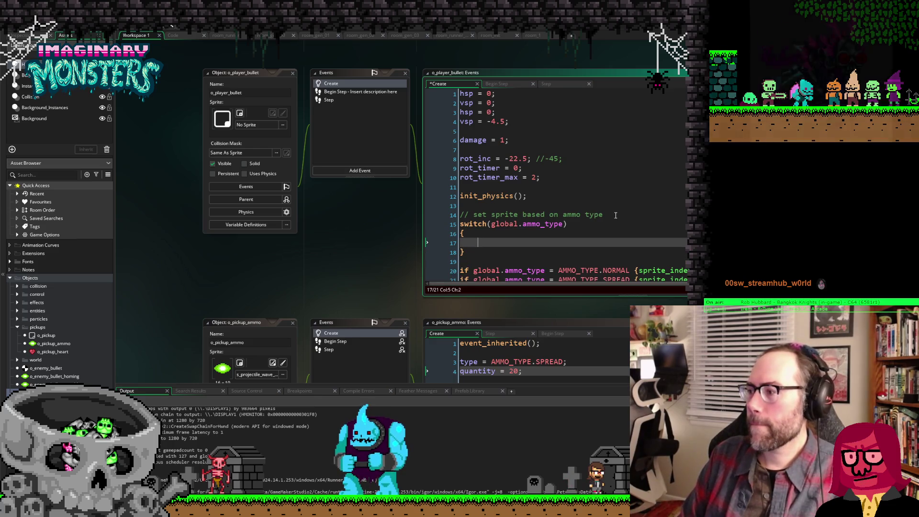
Step: Add a case AMMO_TYPE.NORMAL: followed by break; inside the switch
{"action": "type", "text": "case"}
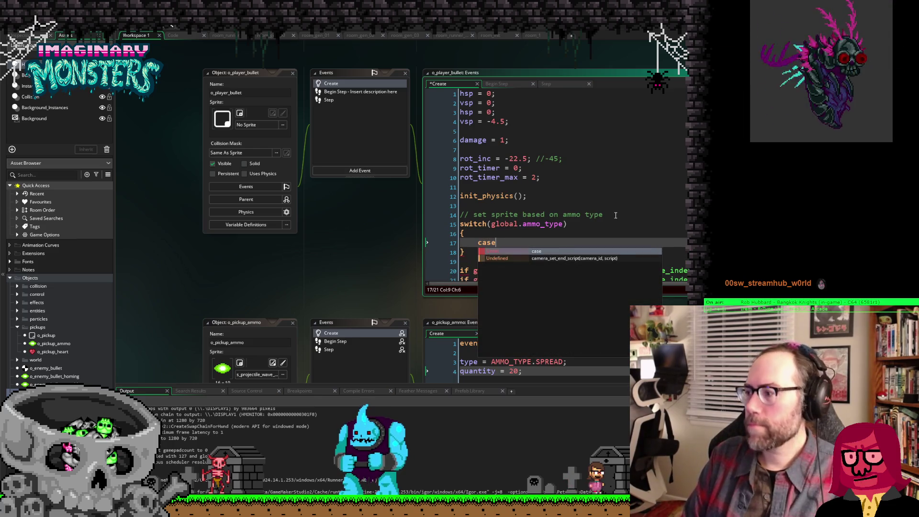
{"action": "scroll", "coordinate": [621, 201], "scroll_direction": "down", "scroll_amount": 1}
{"action": "type", "text": " AMMO_TY"}
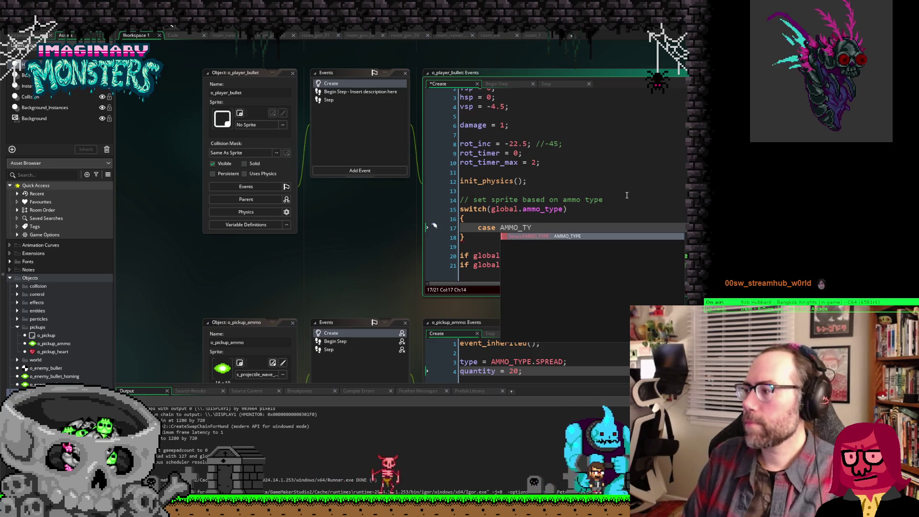
{"action": "key", "text": "Return"}
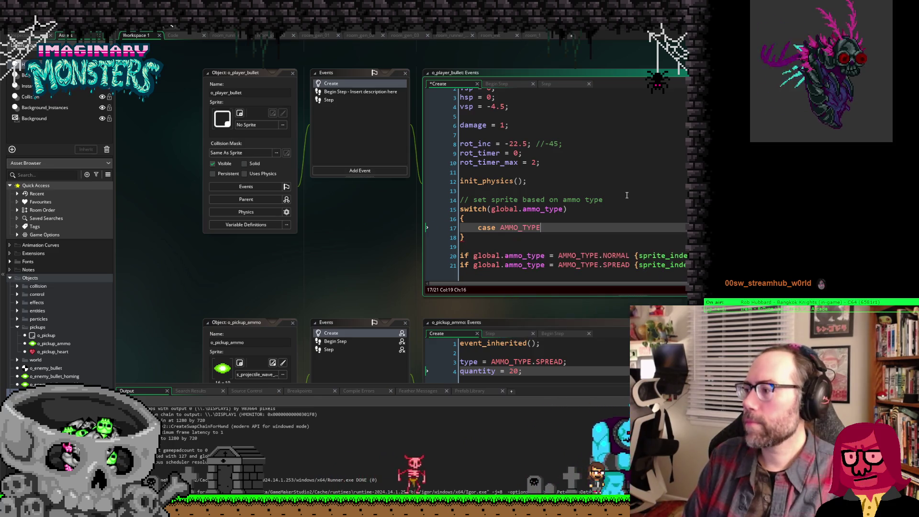
{"action": "type", "text": "."}
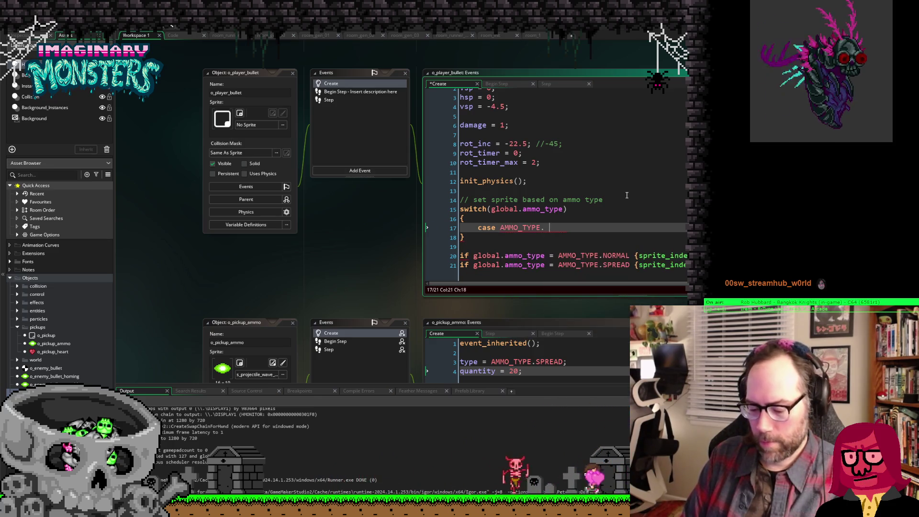
{"action": "type", "text": "NORMAL:"}
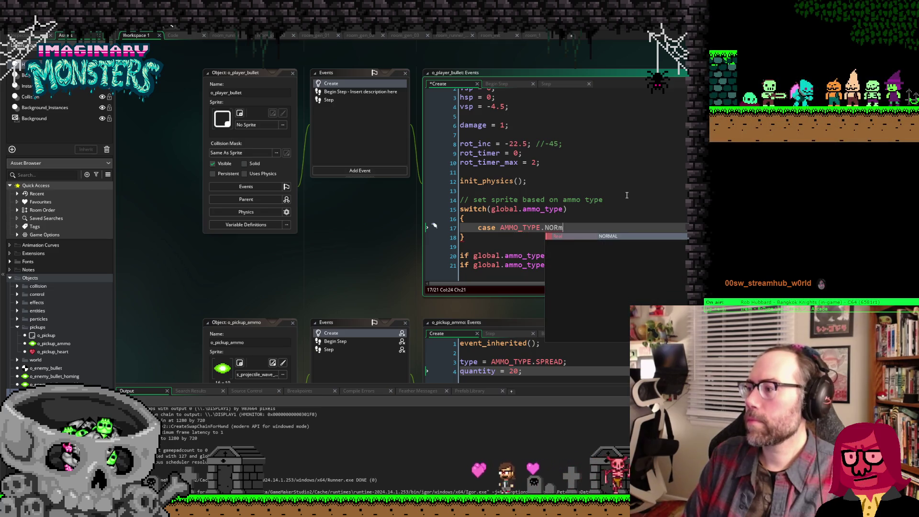
{"action": "key", "text": "Return"}
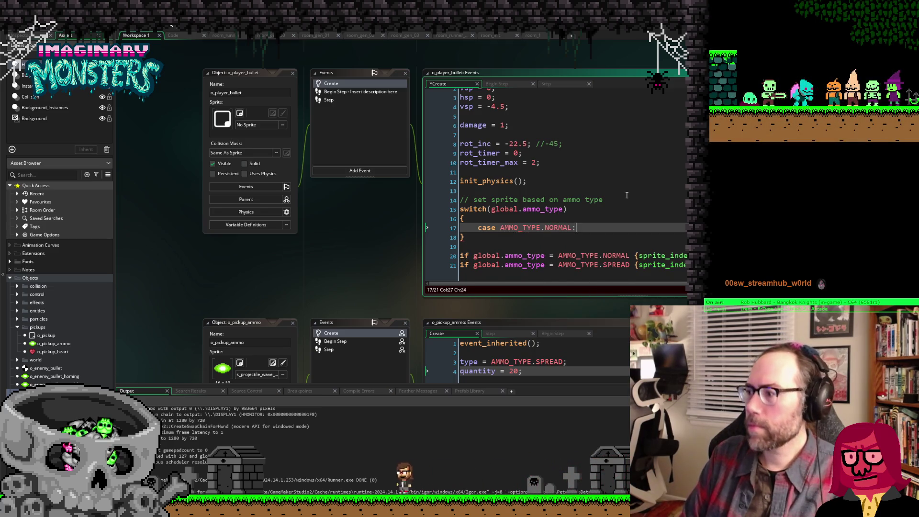
{"action": "key", "text": "Return"}
{"action": "key", "text": "Return"}
{"action": "type", "text": "break;"}
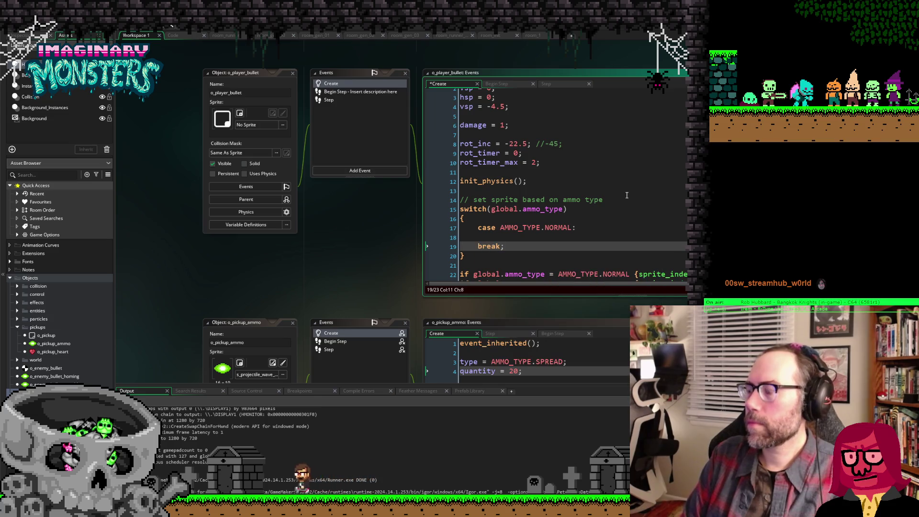
{"action": "key", "text": "Up"}
{"action": "key", "text": "Up"}
Step: Duplicate the NORMAL case below itself and change the copy to AMMO_TYPE.SPREAD
{"action": "key", "text": "shift+Down"}
{"action": "key", "text": "shift+Down"}
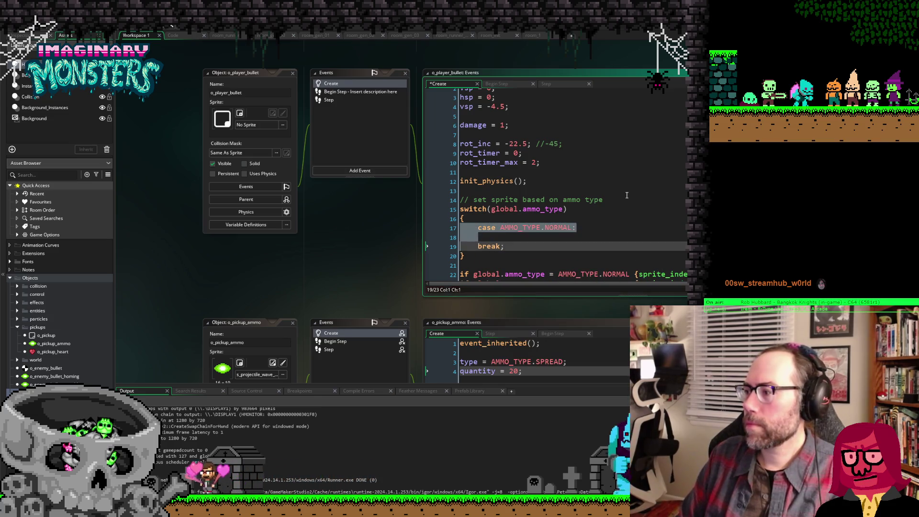
{"action": "key", "text": "shift+End"}
{"action": "key", "text": "ctrl+c"}
{"action": "key", "text": "Down"}
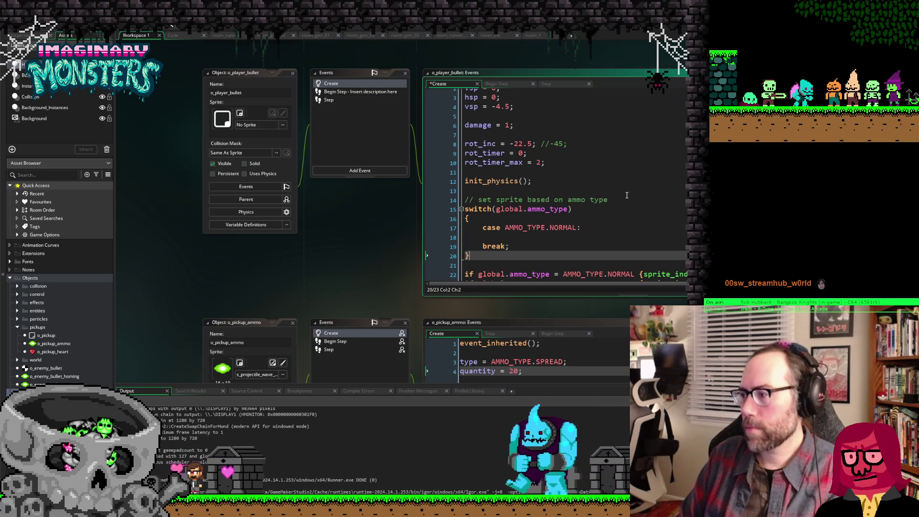
{"action": "key", "text": "Left"}
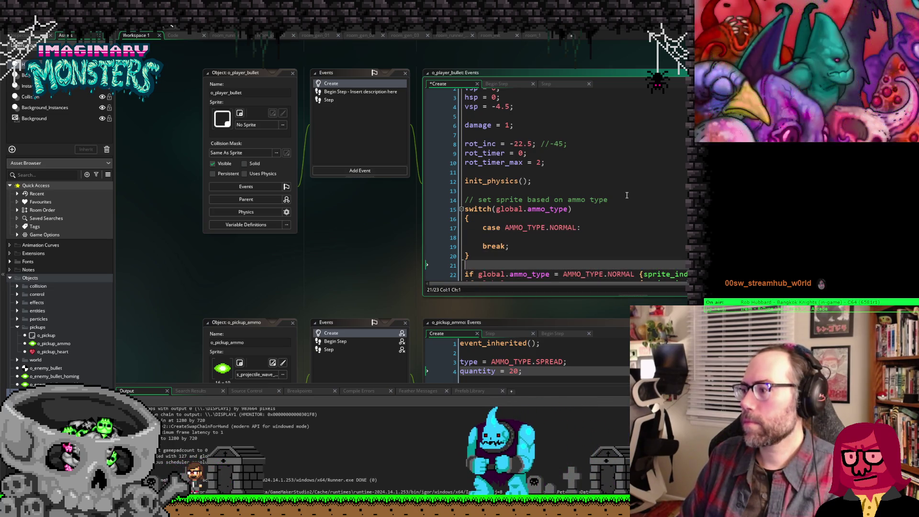
{"action": "key", "text": "Return"}
{"action": "key", "text": "Return"}
{"action": "key", "text": "Up"}
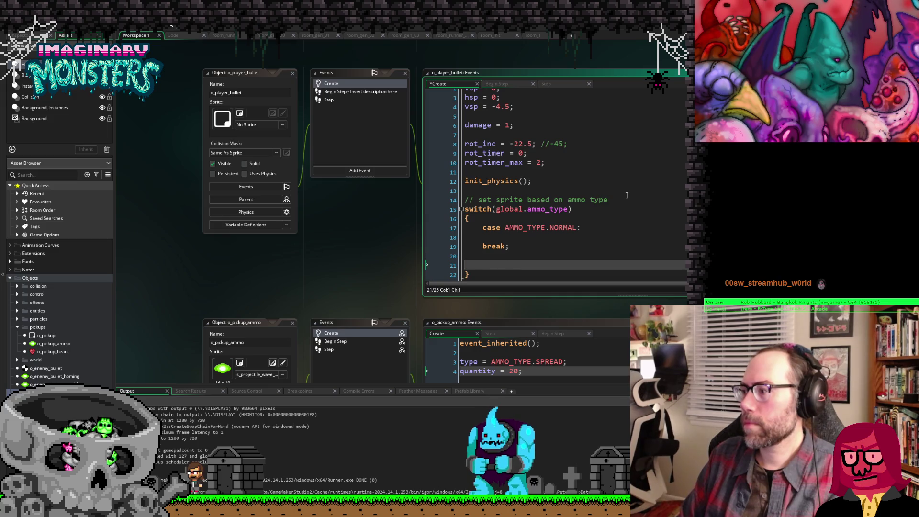
{"action": "key", "text": "ctrl+v"}
{"action": "scroll", "coordinate": [626, 195], "scroll_direction": "down", "scroll_amount": 3}
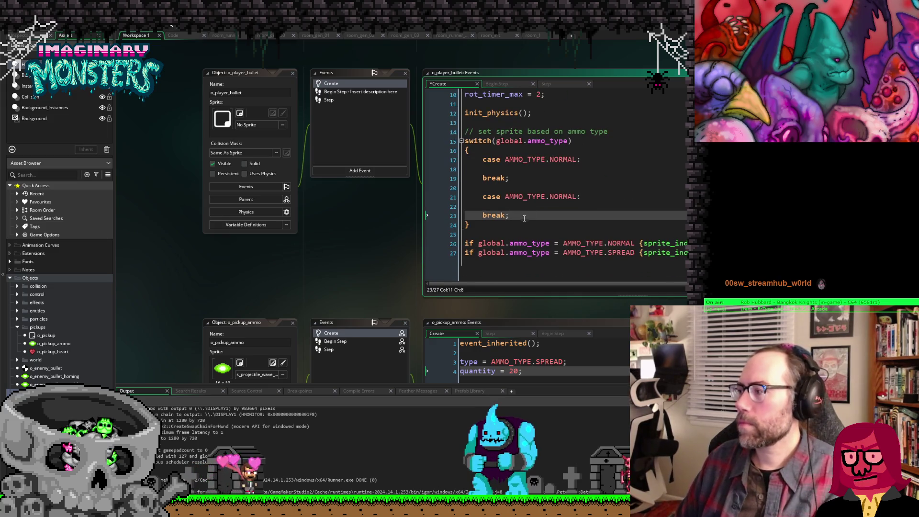
{"action": "left_click", "coordinate": [548, 197]}
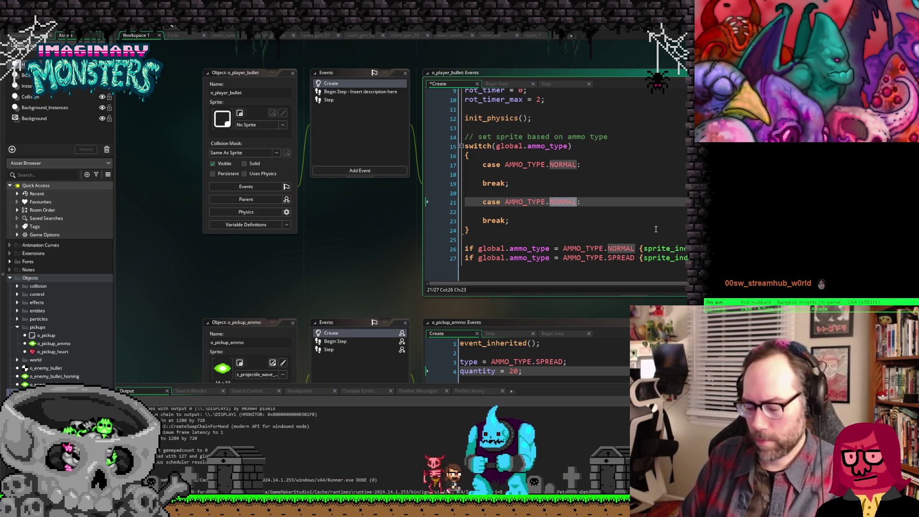
{"action": "type", "text": "SPREAD"}
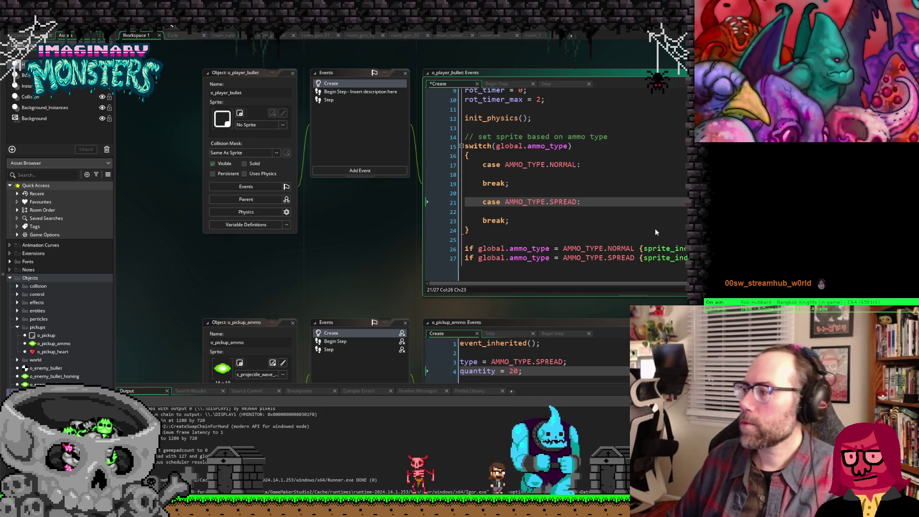
Step: Copy the s_weapon_pickaxe sprite_index assignment from the old NORMAL if line
{"action": "left_click_drag", "start_coordinate": [686, 249], "coordinate": [638, 250]}
{"action": "key", "text": "ctrl+c"}
{"action": "left_click", "coordinate": [529, 176]}
Step: Put the s_weapon_pickaxe assignment under NORMAL and s_projectile_wave_green under SPREAD
{"action": "key", "text": "ctrl+v"}
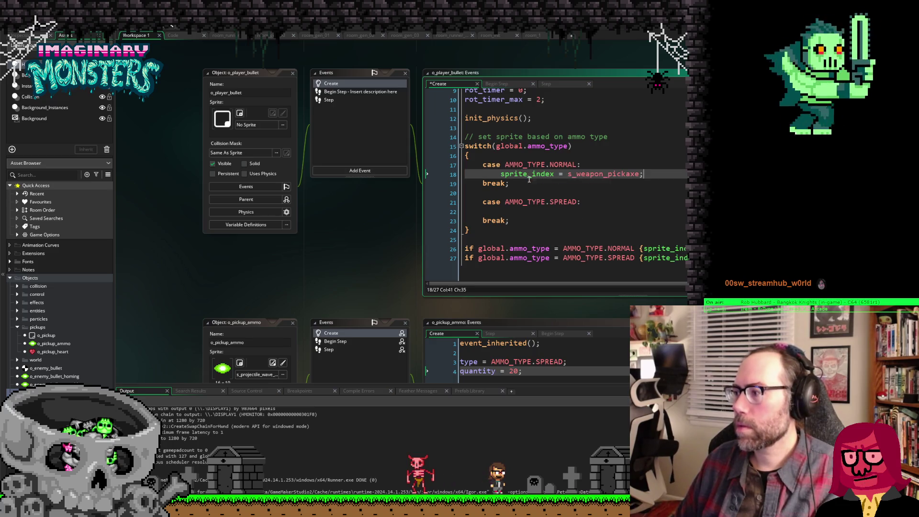
{"action": "left_click_drag", "start_coordinate": [686, 258], "coordinate": [644, 259]}
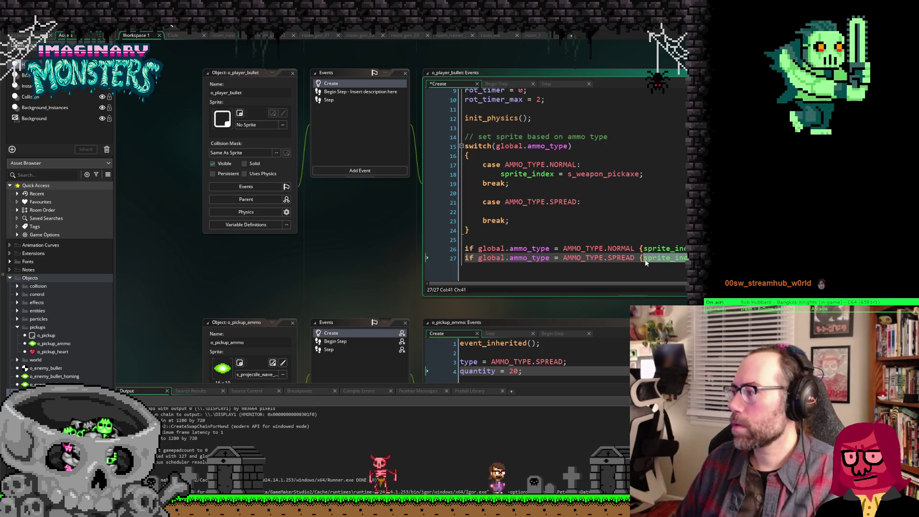
{"action": "left_click", "coordinate": [511, 210]}
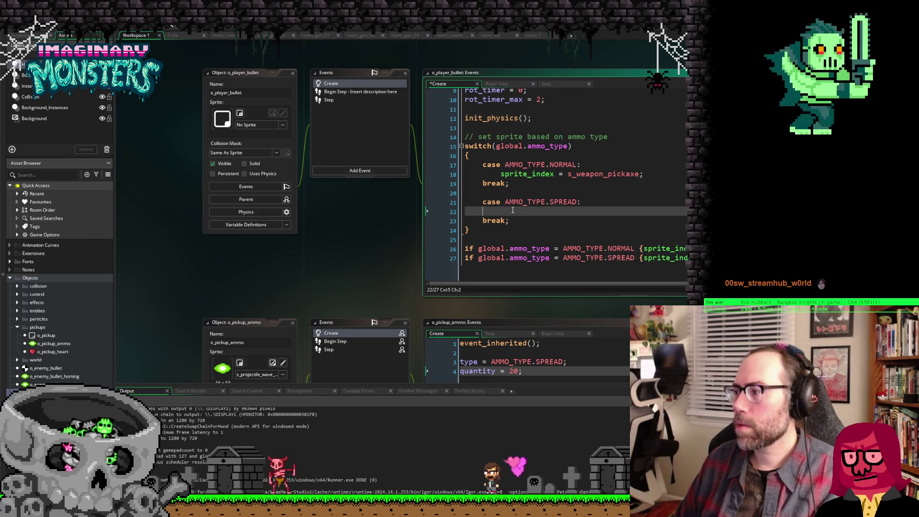
{"action": "key", "text": "ctrl+v"}
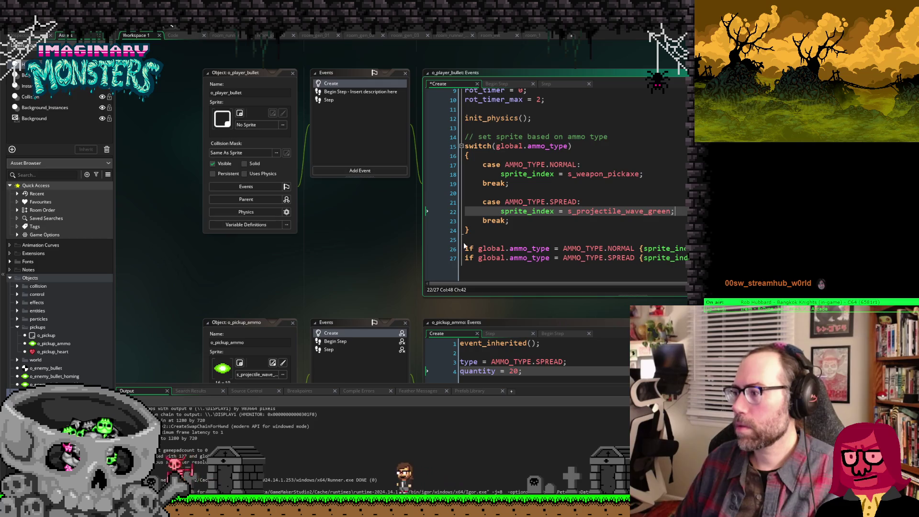
Step: Comment out the two old ammo-type if lines with // and run the game with F5
{"action": "left_click", "coordinate": [465, 249]}
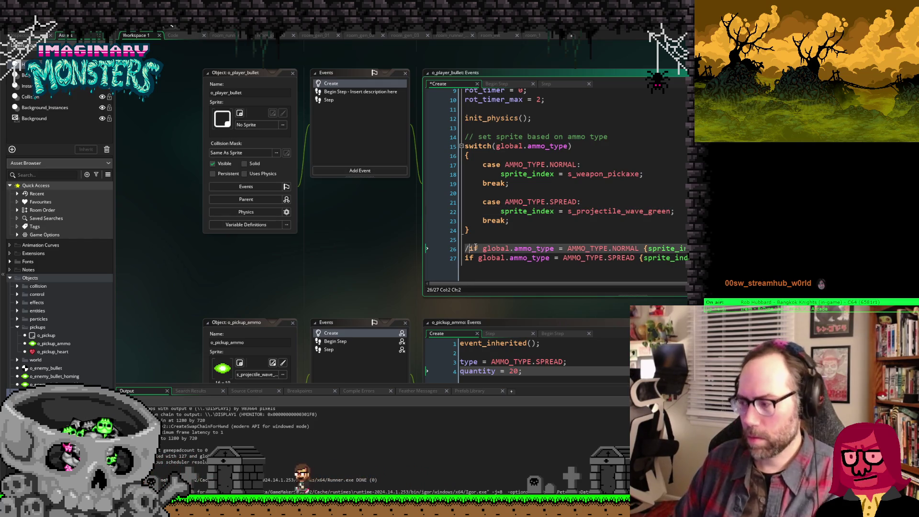
{"action": "type", "text": "/"}
{"action": "key", "text": "Down"}
{"action": "key", "text": "Home"}
{"action": "type", "text": "/"}
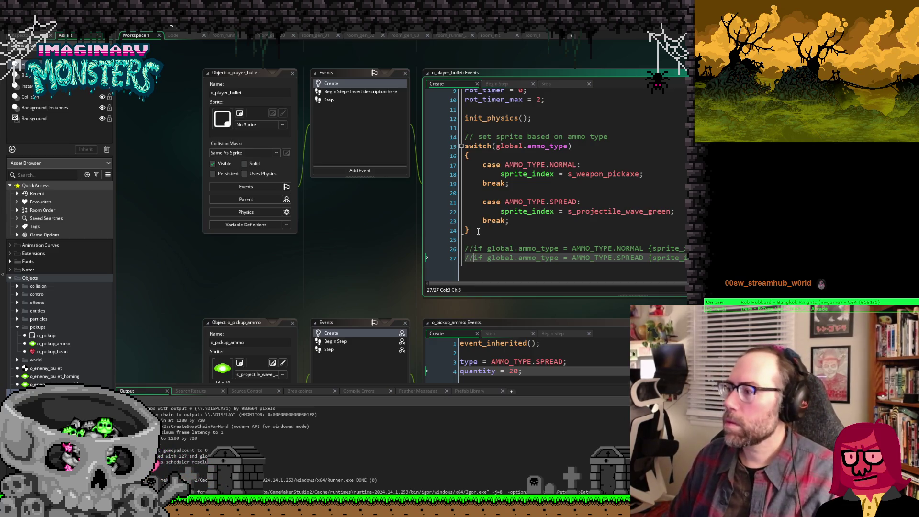
{"action": "left_click", "coordinate": [460, 232]}
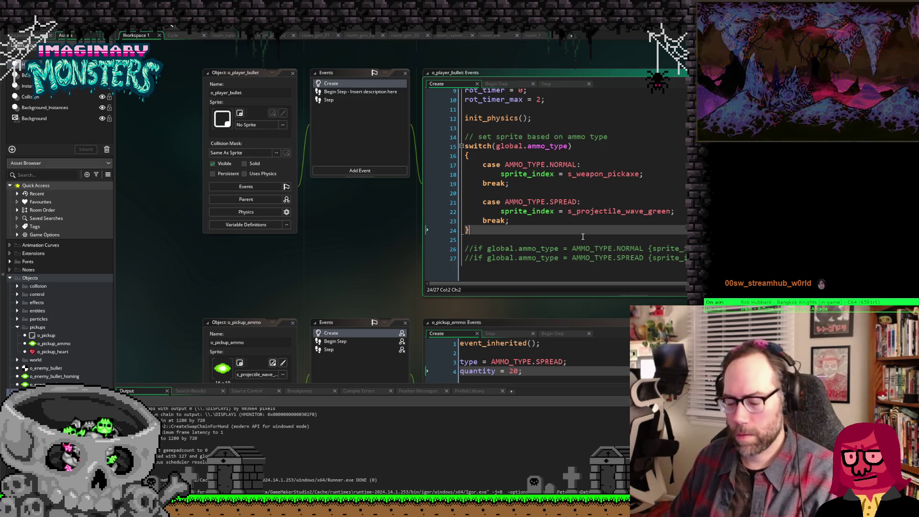
{"action": "key", "text": "F5"}
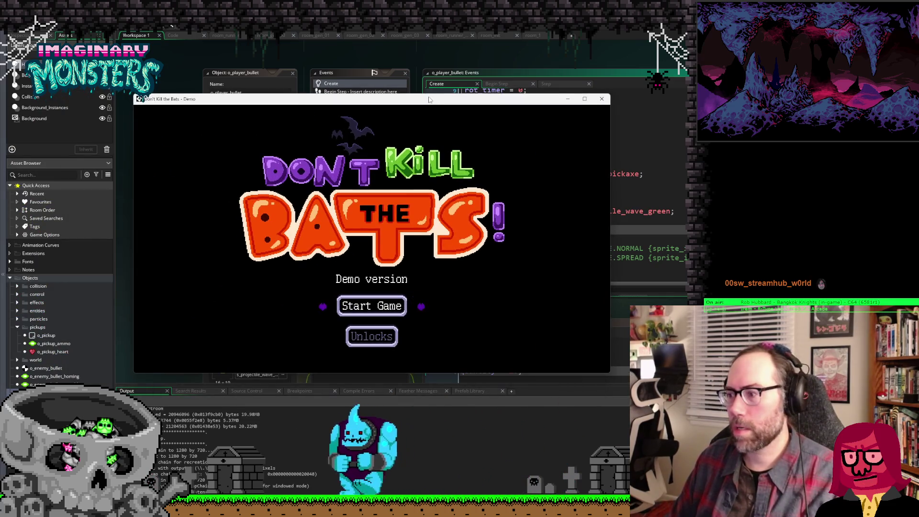
Step: Start a new game, run and jump through the level throwing pickaxes at enemies, then quit with Escape
{"action": "key", "text": "Return"}
{"action": "key", "text": "Return"}
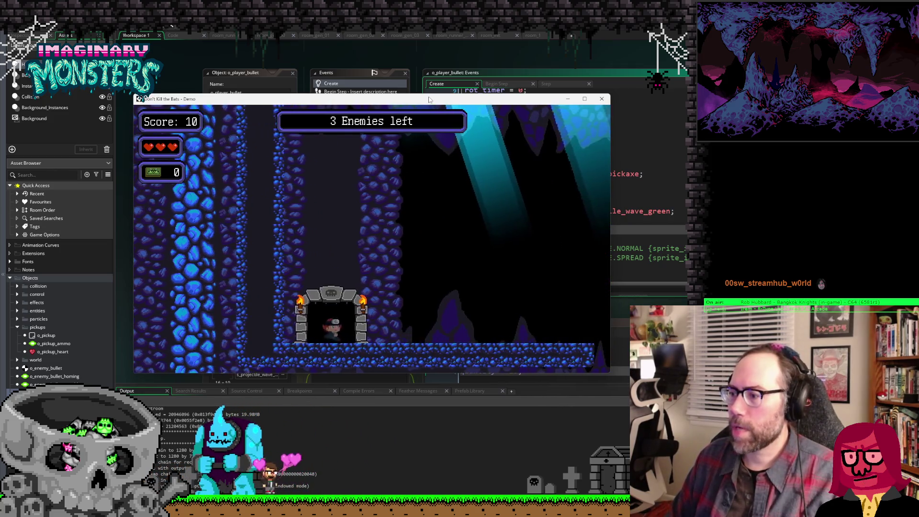
{"action": "key", "text": "Right"}
{"action": "key", "text": "space"}
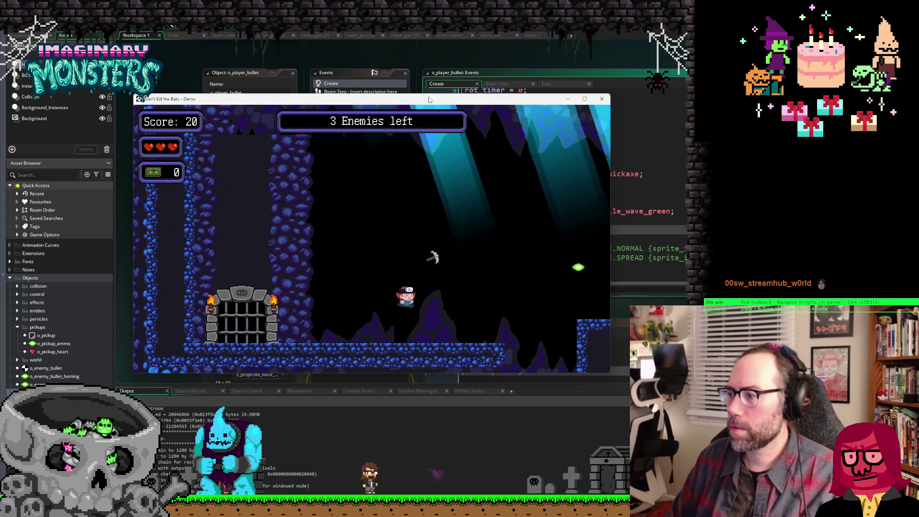
{"action": "key", "text": "Right"}
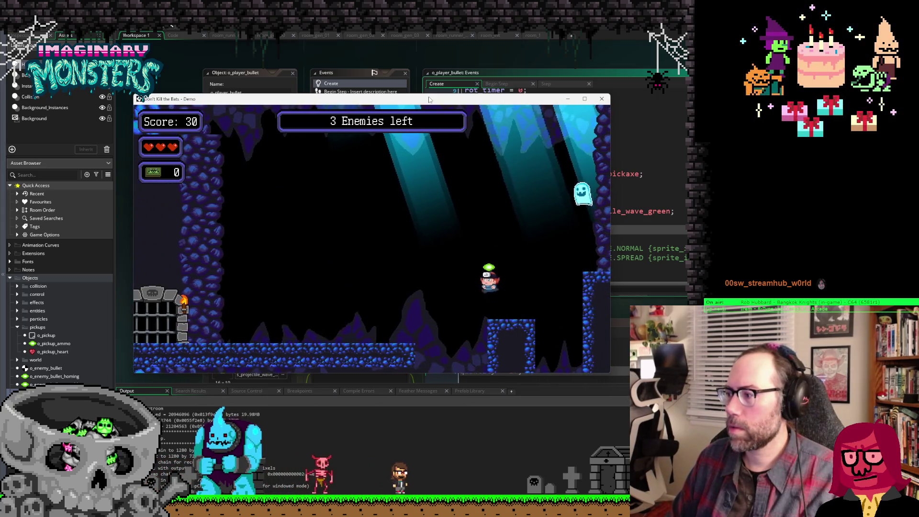
{"action": "key", "text": "Right"}
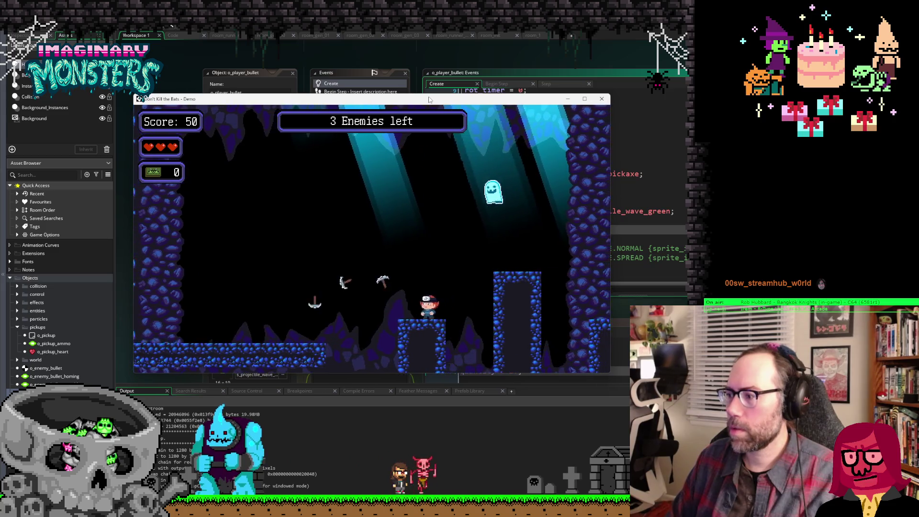
{"action": "key", "text": "space"}
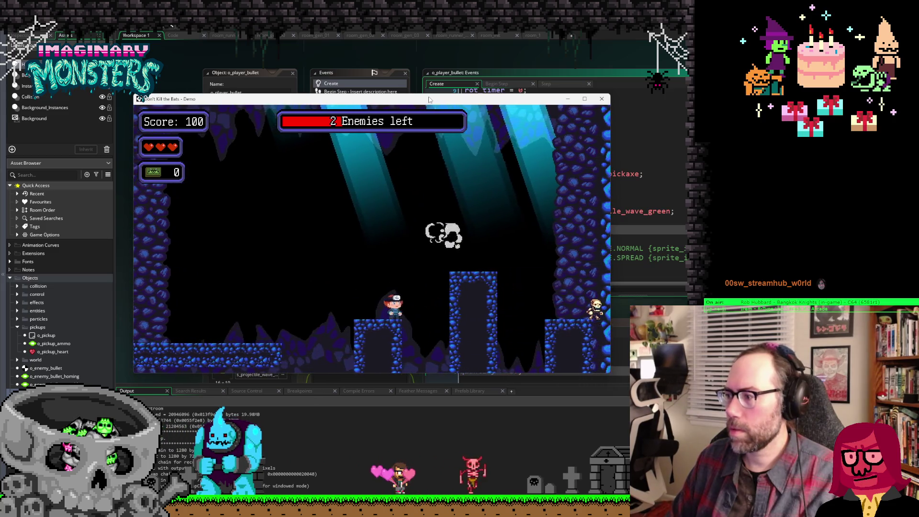
{"action": "key", "text": "Right"}
{"action": "key", "text": "space"}
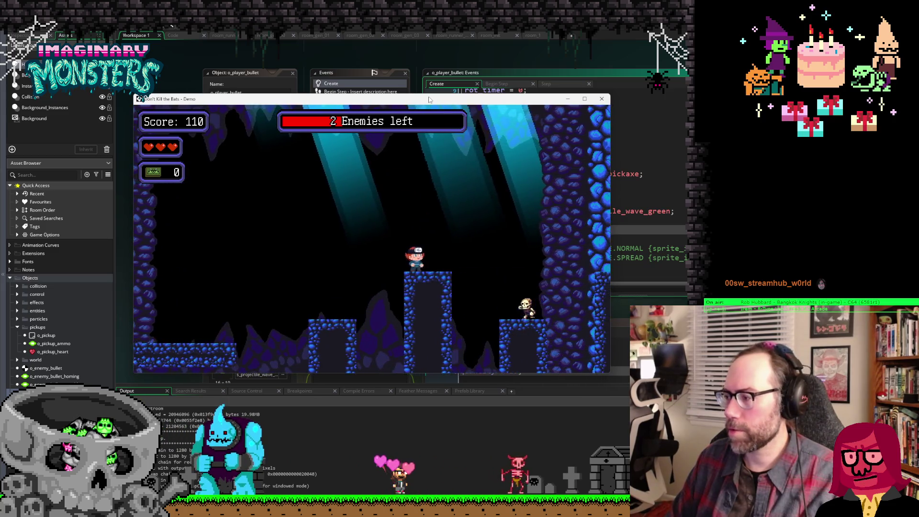
{"action": "key", "text": "space"}
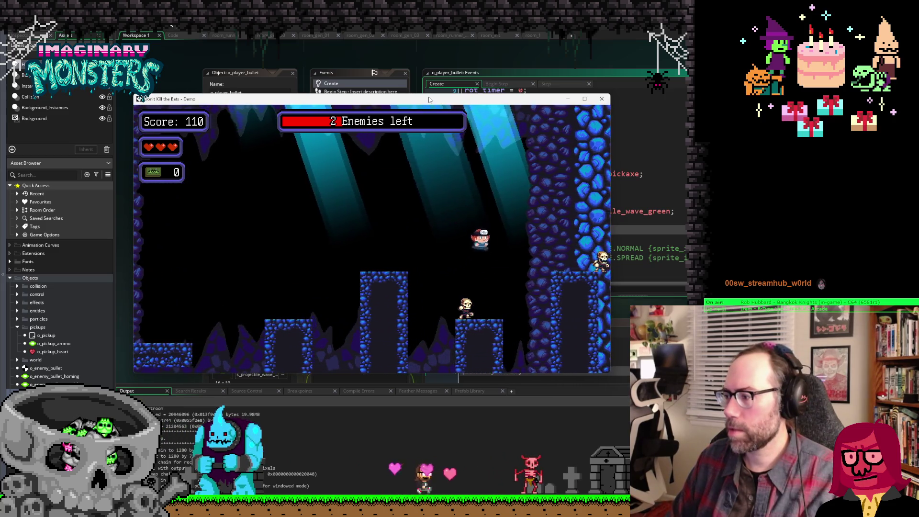
{"action": "key", "text": "Right"}
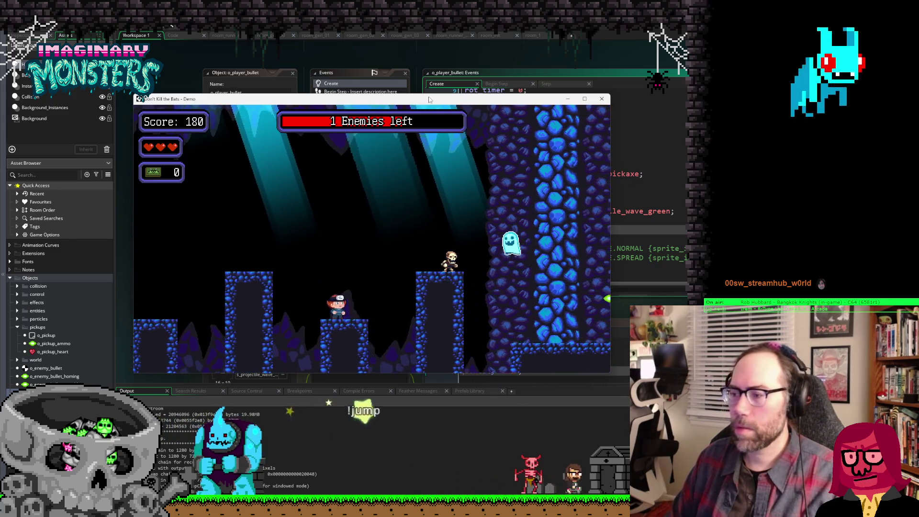
{"action": "key", "text": "Escape"}
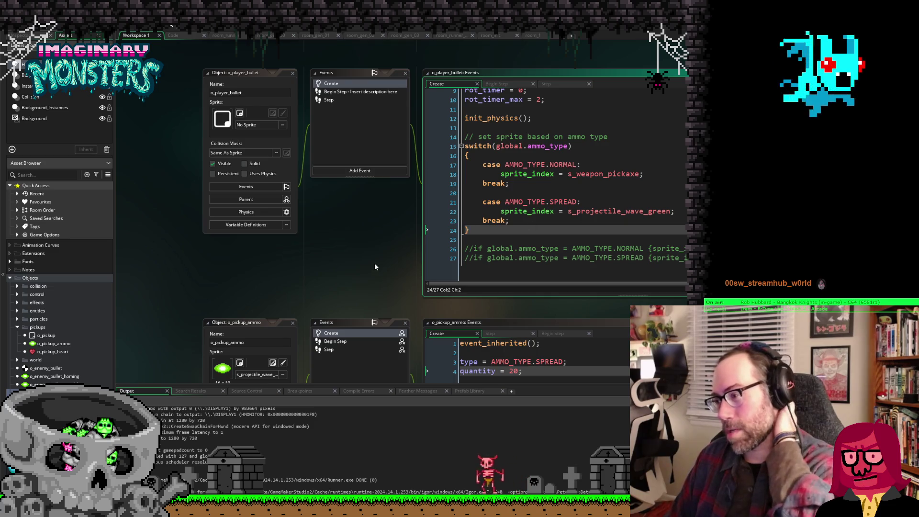
Step: Scroll the workspace past o_pickup_ammo and scr_transition to reveal o_player's Step event ammo pickup code
{"action": "scroll", "coordinate": [191, 232], "scroll_direction": "up", "scroll_amount": 5}
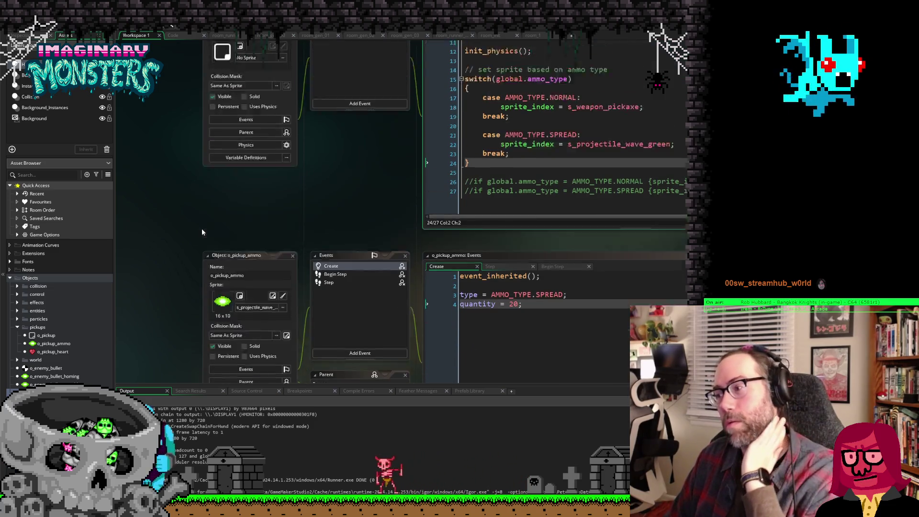
{"action": "scroll", "coordinate": [204, 227], "scroll_direction": "down", "scroll_amount": 10}
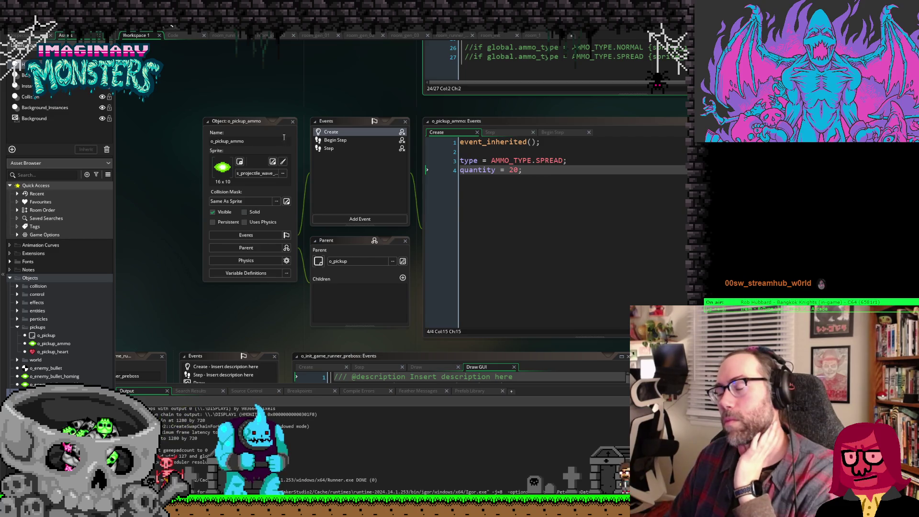
{"action": "scroll", "coordinate": [179, 137], "scroll_direction": "up", "scroll_amount": 15}
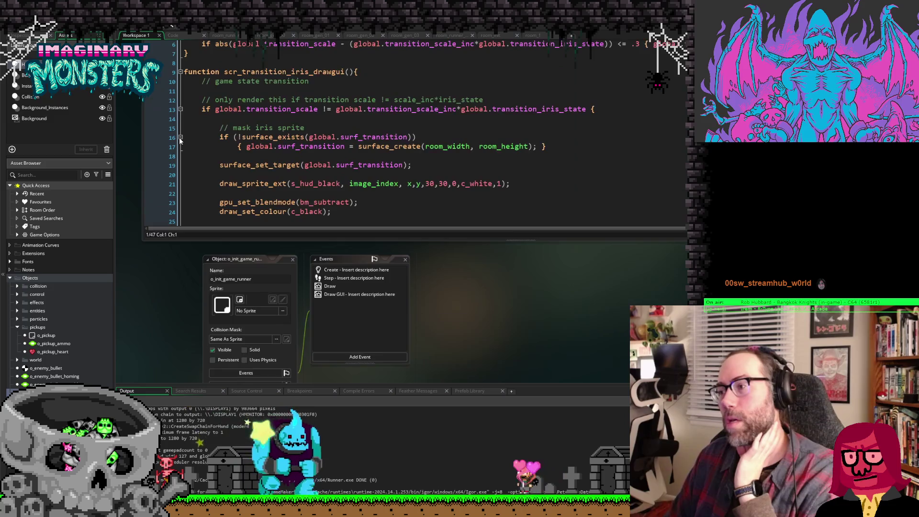
{"action": "scroll", "coordinate": [187, 272], "scroll_direction": "up", "scroll_amount": 5}
{"action": "scroll", "coordinate": [194, 330], "scroll_direction": "left", "scroll_amount": 3}
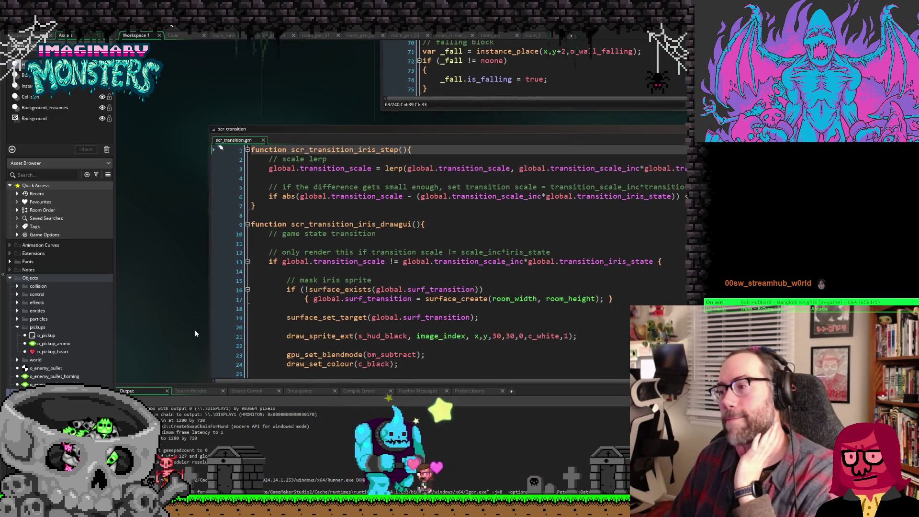
{"action": "scroll", "coordinate": [194, 329], "scroll_direction": "down", "scroll_amount": 10}
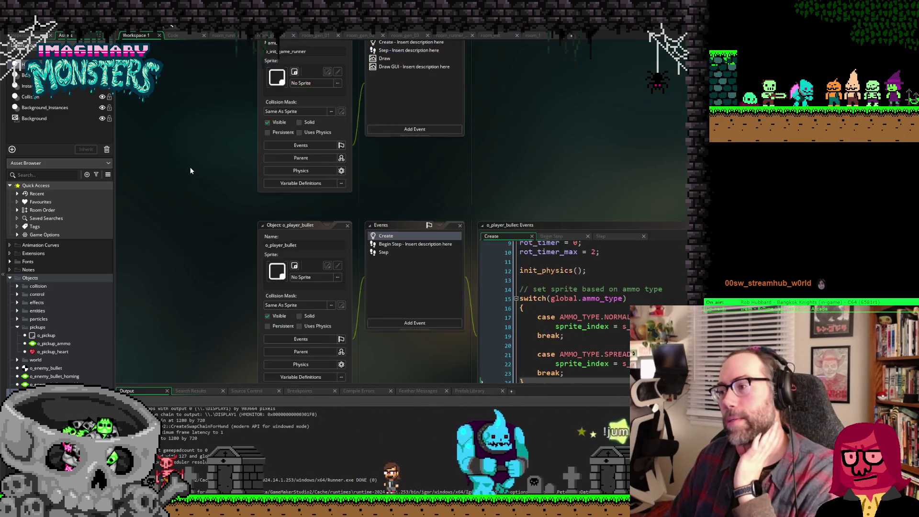
{"action": "scroll", "coordinate": [200, 167], "scroll_direction": "down", "scroll_amount": 4}
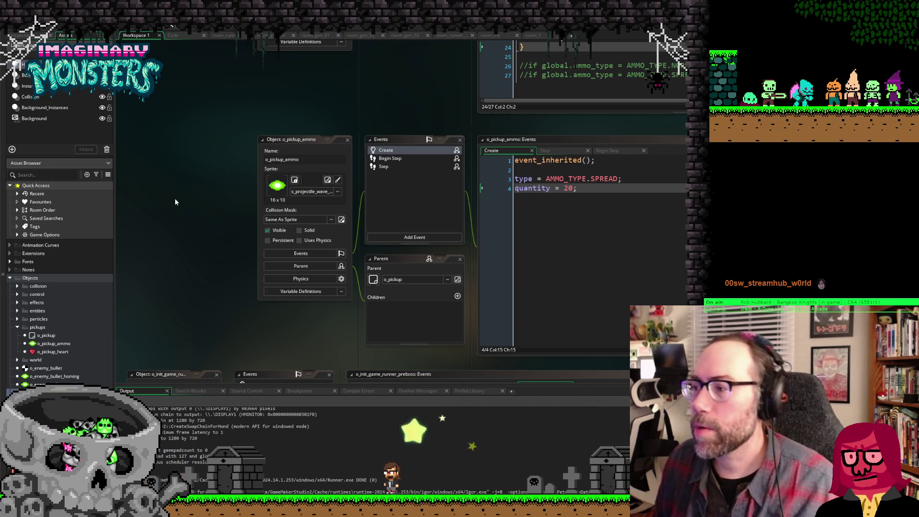
{"action": "scroll", "coordinate": [163, 179], "scroll_direction": "down", "scroll_amount": 5}
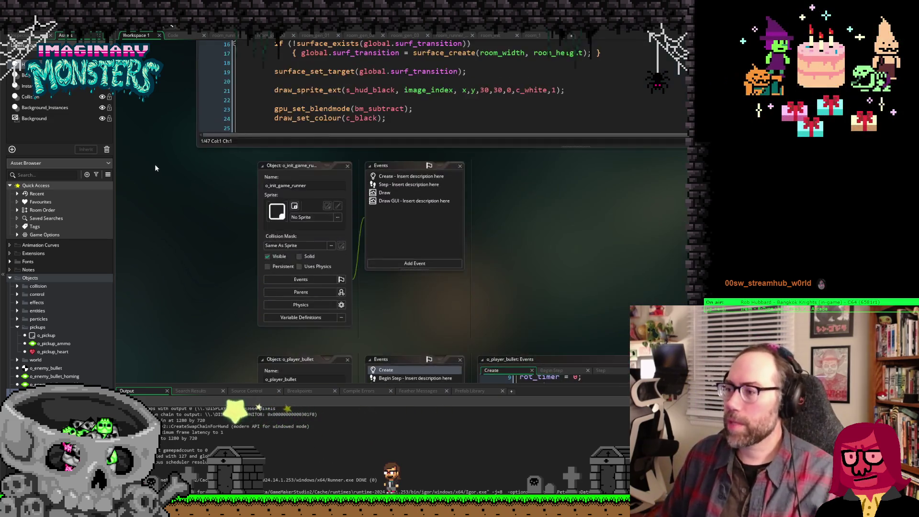
{"action": "scroll", "coordinate": [155, 164], "scroll_direction": "up", "scroll_amount": 10}
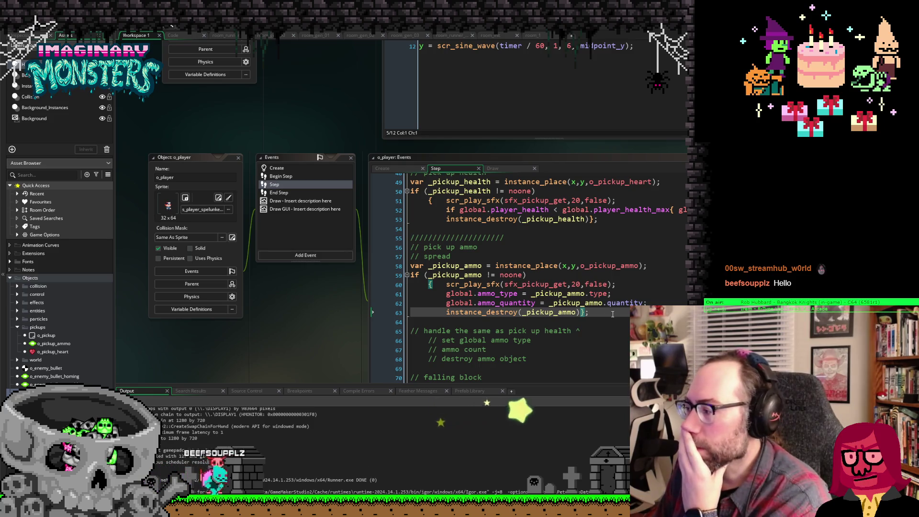
Step: Review the ammo quantity assignment in o_player's Step event pickup code
{"action": "left_click", "coordinate": [592, 311]}
{"action": "left_click", "coordinate": [607, 303]}
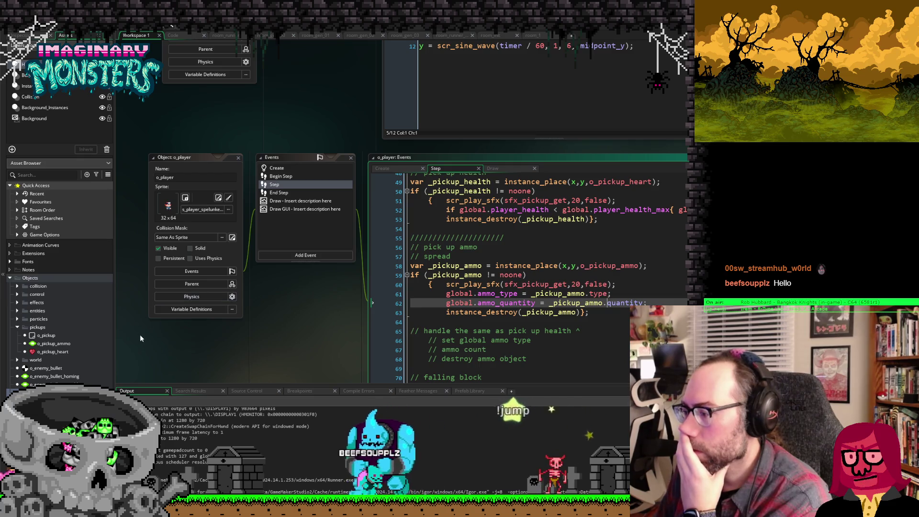
{"action": "scroll", "coordinate": [139, 327], "scroll_direction": "down", "scroll_amount": 10}
{"action": "scroll", "coordinate": [139, 326], "scroll_direction": "down", "scroll_amount": 6}
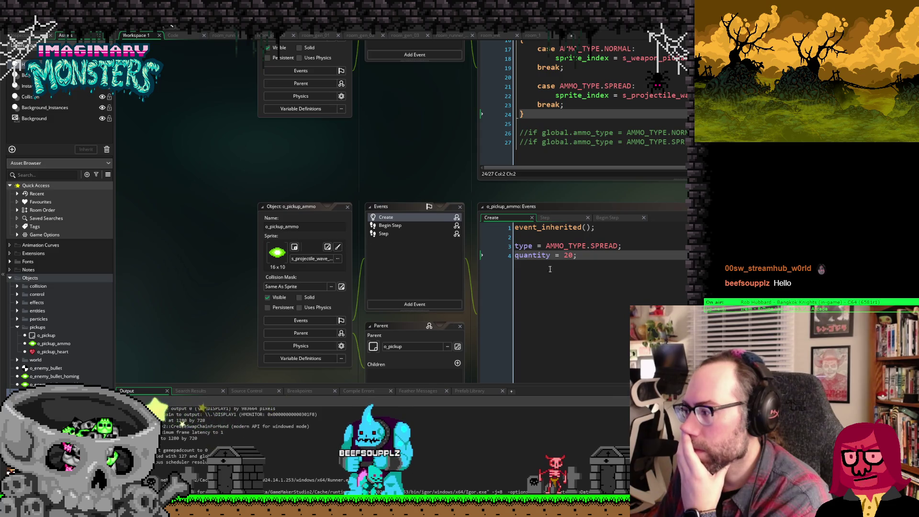
{"action": "scroll", "coordinate": [281, 204], "scroll_direction": "up", "scroll_amount": 12}
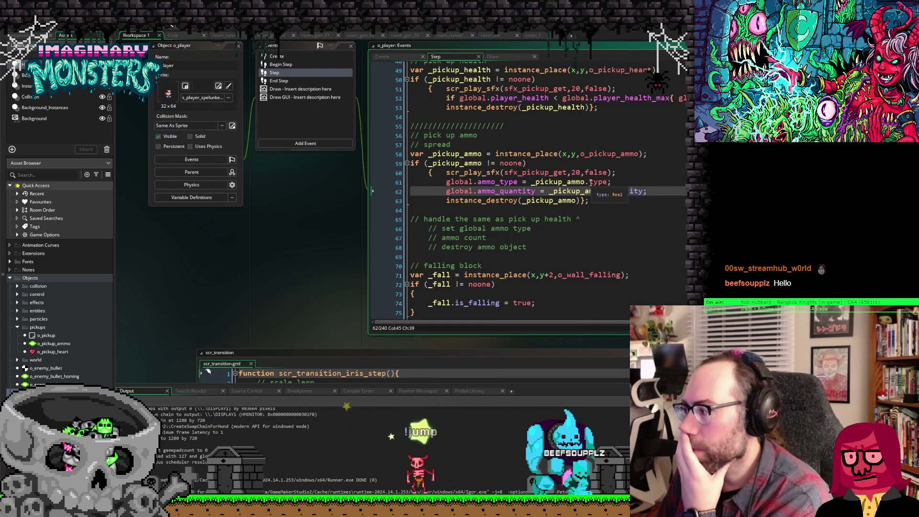
Step: Inspect the type read on line 61, then open o_pickup_ammo from line 58's instance_place lookup
{"action": "left_click", "coordinate": [599, 183]}
{"action": "key", "text": "Left"}
{"action": "key", "text": "ctrl+shift+Left"}
{"action": "key", "text": "shift+Right"}
{"action": "key", "text": "shift+Right"}
{"action": "key", "text": "shift+Right"}
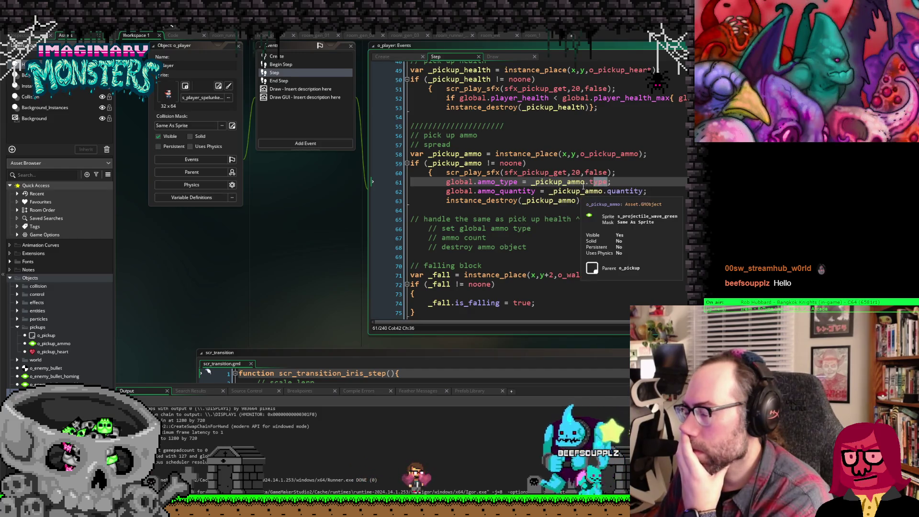
{"action": "key", "text": "Down"}
{"action": "left_click", "coordinate": [604, 185]}
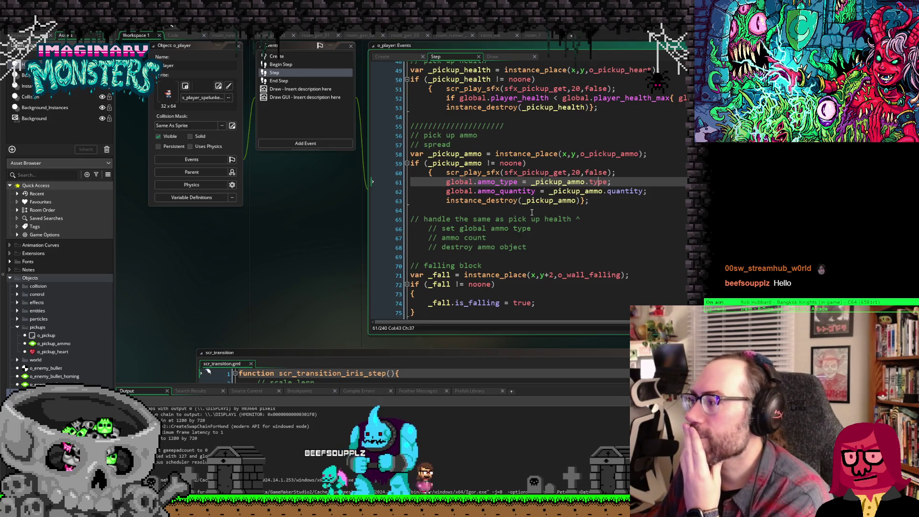
{"action": "left_click", "coordinate": [600, 154]}
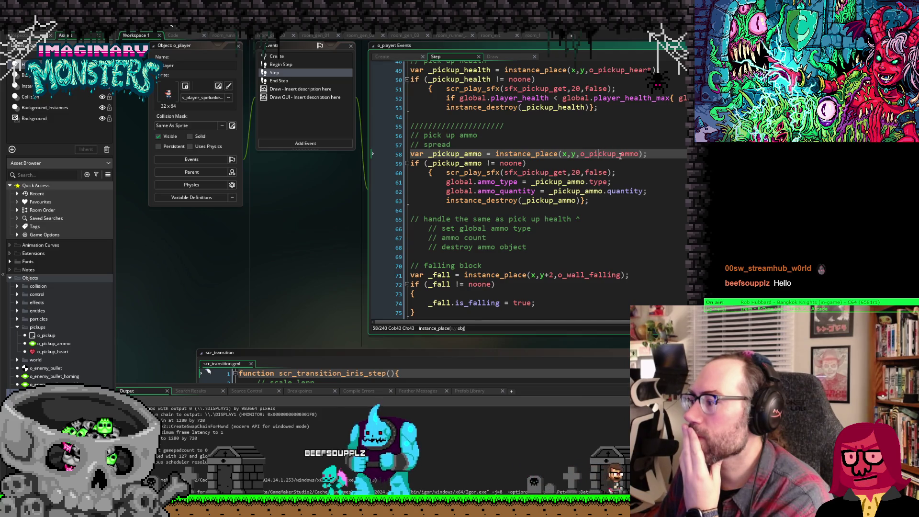
{"action": "middle_click", "coordinate": [619, 155]}
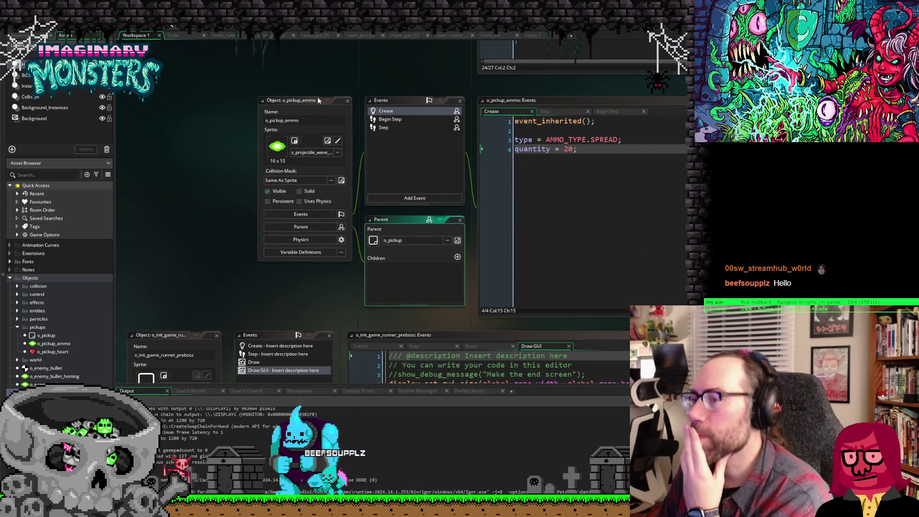